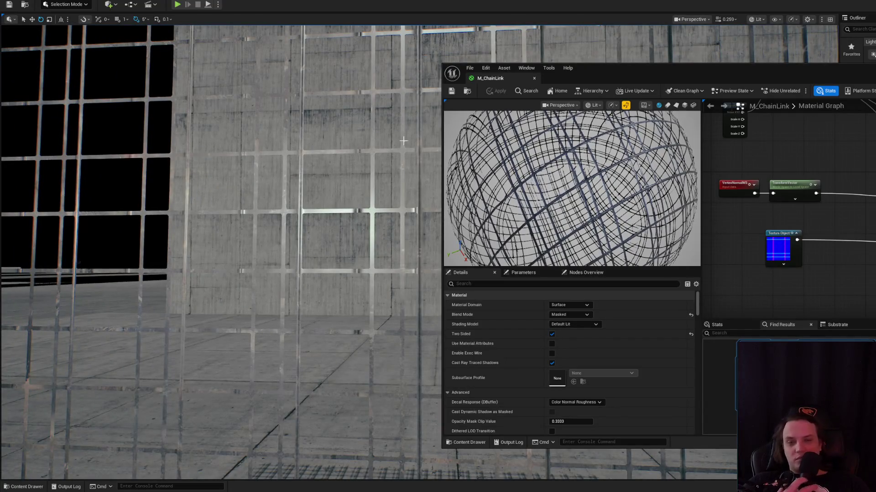
- Move the M_ChainLink editor left and inspect the Local Position, Multiply and ObjectScale nodes
mouse_move(641, 81)
mouse_down()
mouse_move(412, 64)
mouse_move(373, 115)
mouse_up()
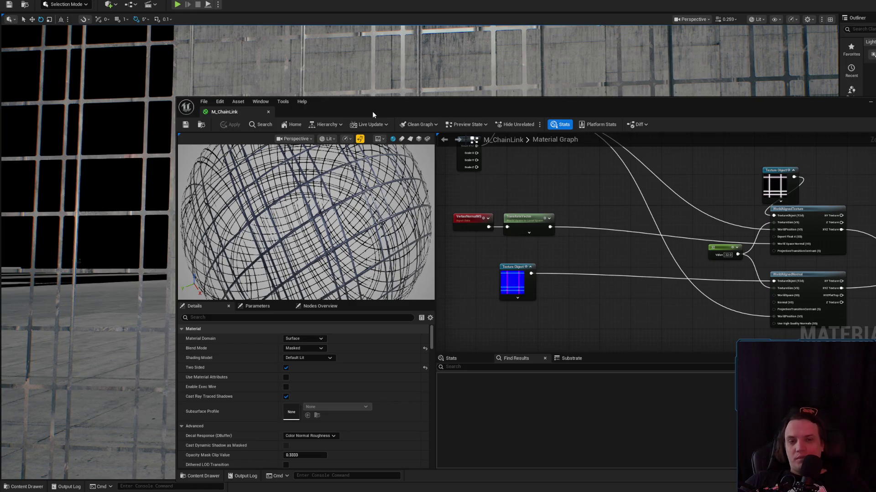
mouse_move(591, 186)
mouse_down()
mouse_move(631, 255)
mouse_move(609, 222)
mouse_move(555, 196)
mouse_up()
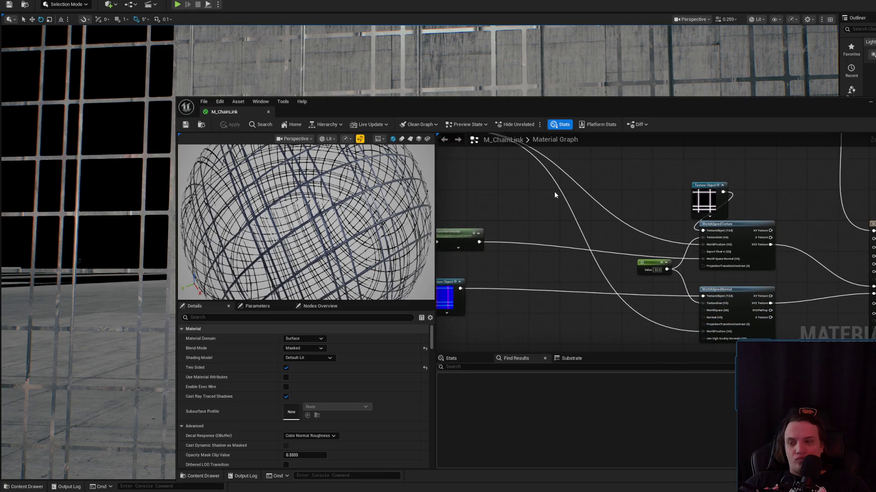
double_click(570, 211)
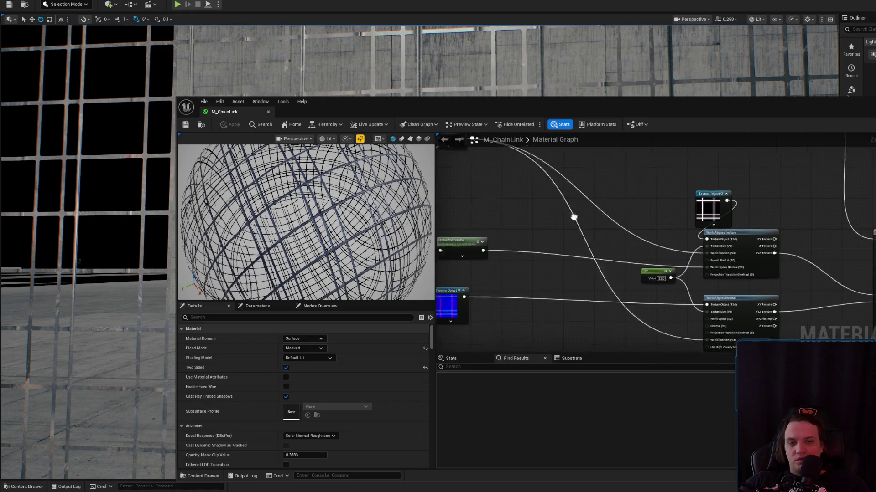
mouse_move(590, 293)
mouse_down()
mouse_move(565, 210)
mouse_move(544, 183)
mouse_up()
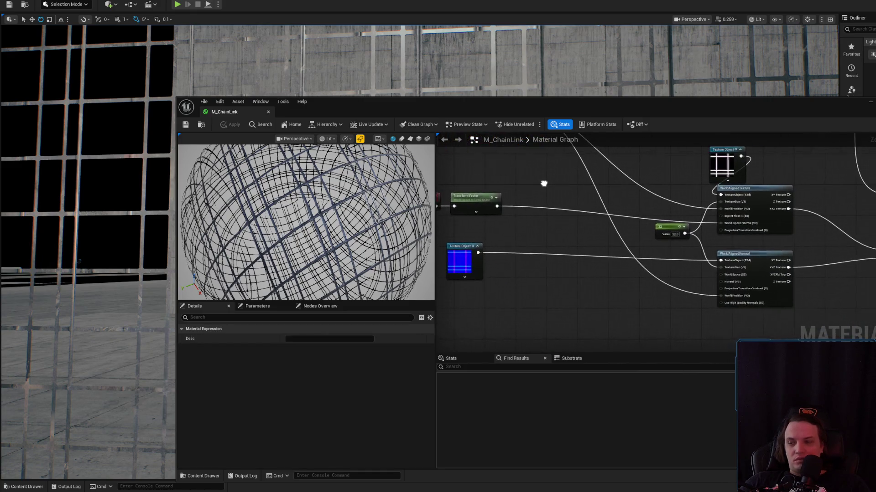
scroll(689, 287, up, 2)
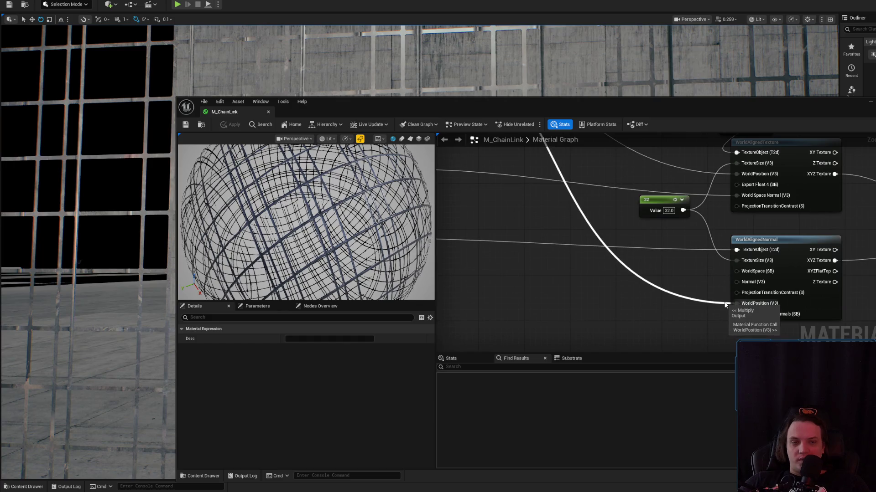
mouse_move(685, 237)
mouse_down()
mouse_move(729, 335)
mouse_move(579, 298)
mouse_move(572, 220)
mouse_up()
- Wire a Static Bool set to true into WorldAlignedNormal's WorldSpace input
drag(600, 278, 670, 321)
mouse_move(691, 285)
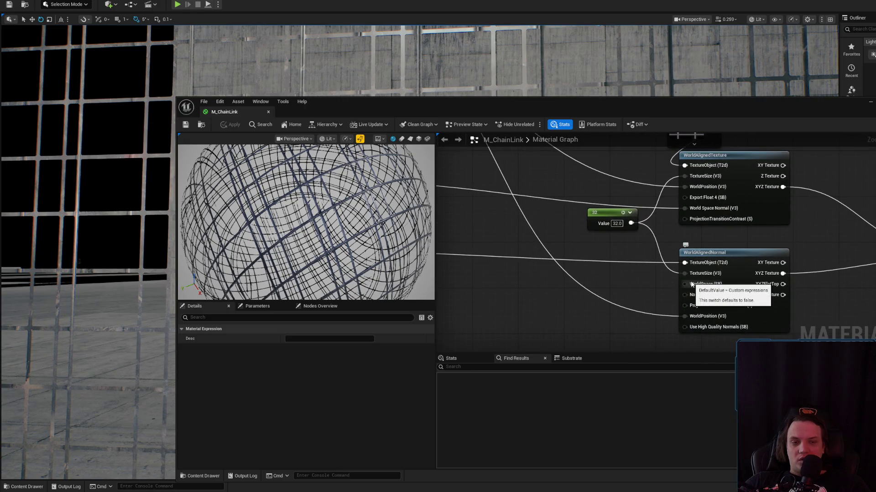
drag(692, 284, 596, 284)
text(s)
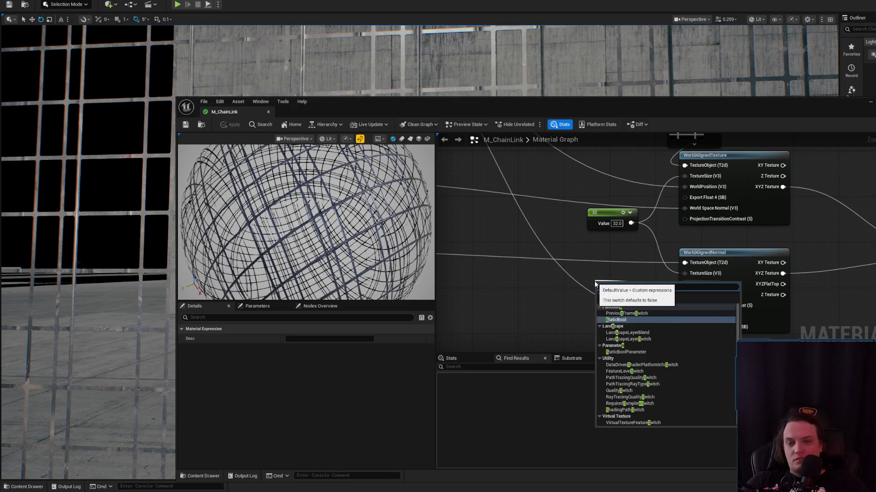
key(Return)
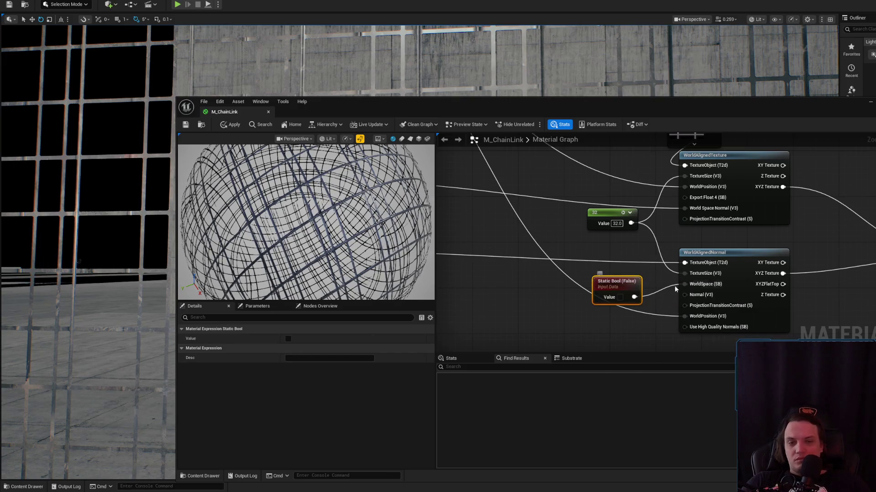
click(620, 297)
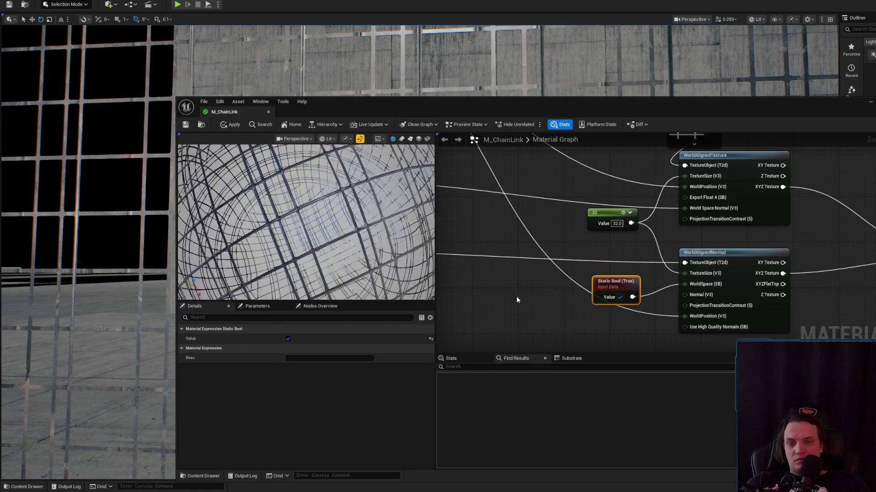
click(620, 297)
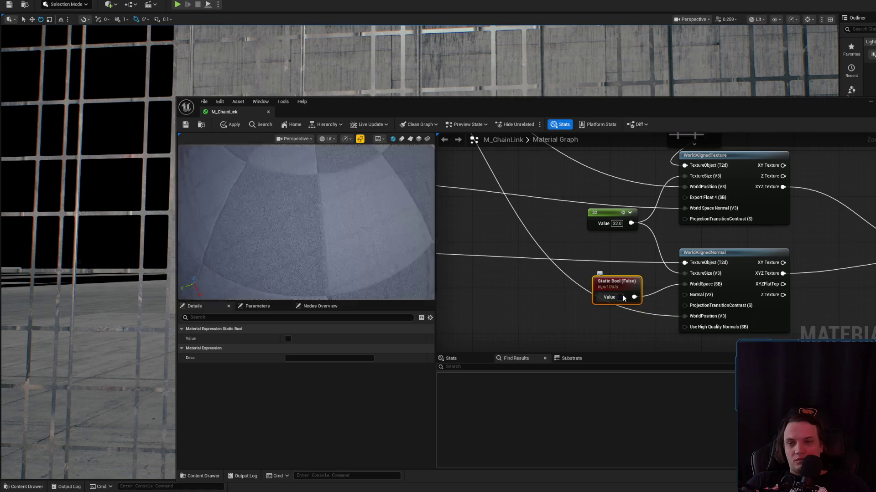
click(621, 297)
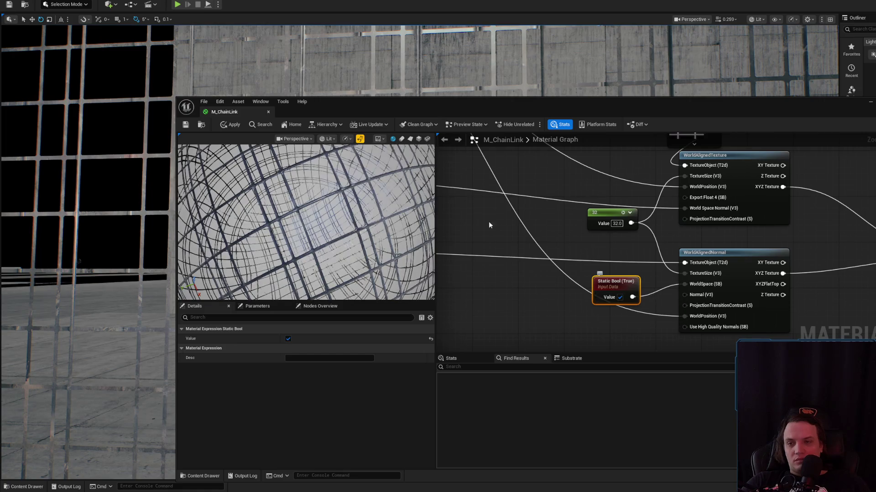
- Apply the material, move the Static Bool node up and left, and apply again
click(231, 126)
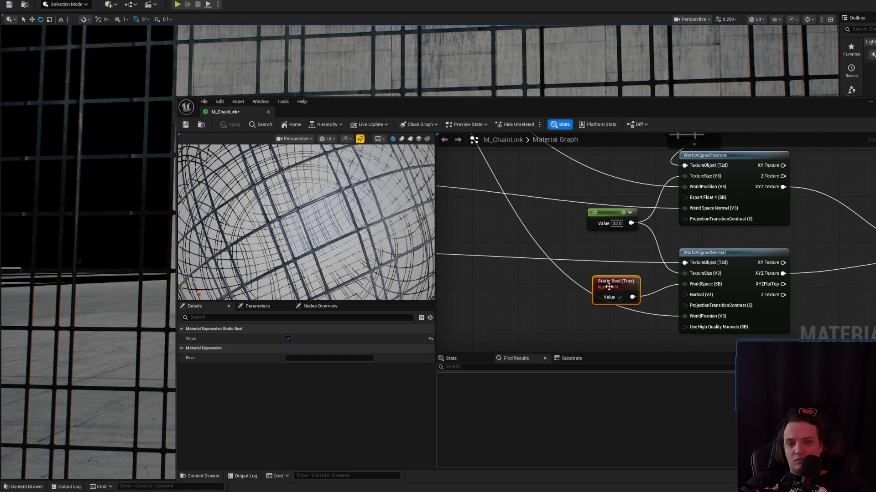
drag(609, 286, 555, 276)
click(647, 311)
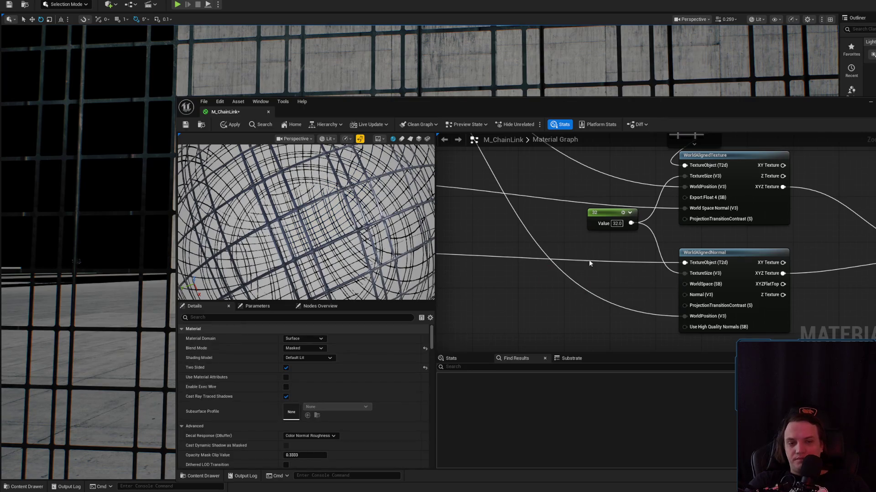
click(230, 126)
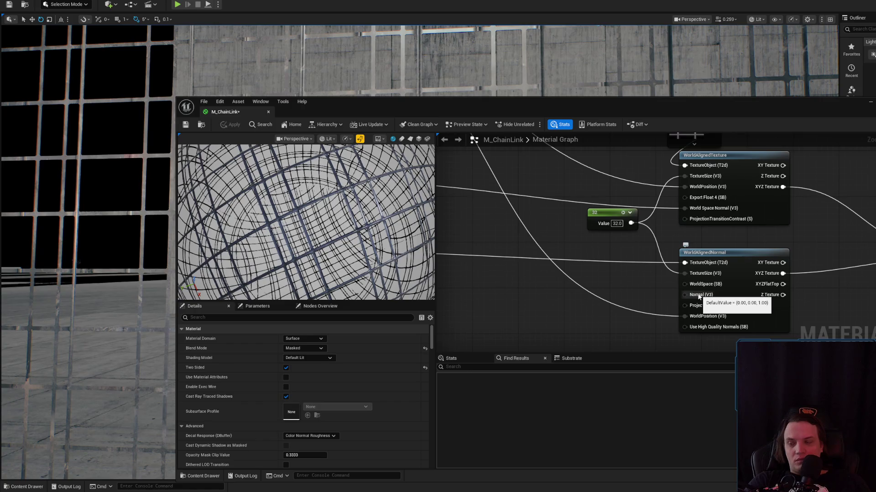
- Connect the TransformVector output to WorldAlignedNormal's Normal input and apply the material
scroll(699, 297, down, 3)
mouse_move(694, 303)
mouse_down()
mouse_move(766, 299)
mouse_move(523, 225)
mouse_up()
mouse_move(461, 190)
mouse_down()
mouse_move(509, 230)
mouse_move(523, 226)
mouse_move(592, 258)
mouse_move(557, 213)
mouse_move(529, 210)
mouse_move(533, 225)
mouse_up()
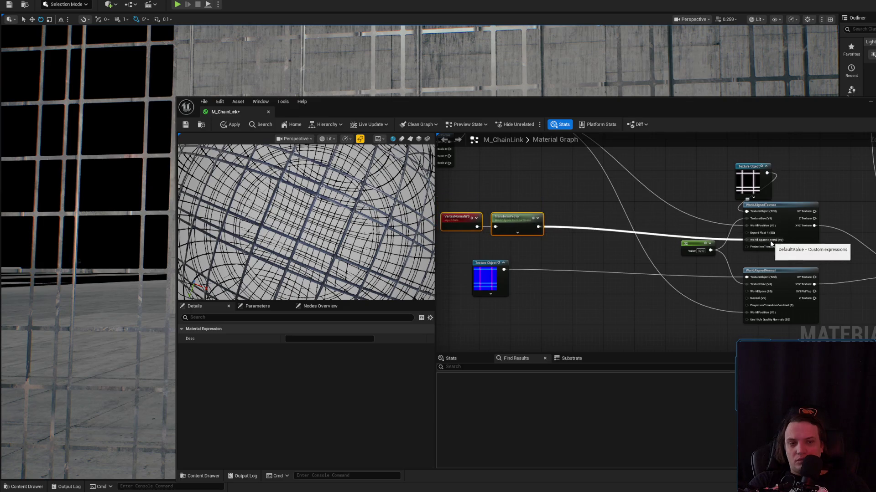
scroll(770, 243, up, 1)
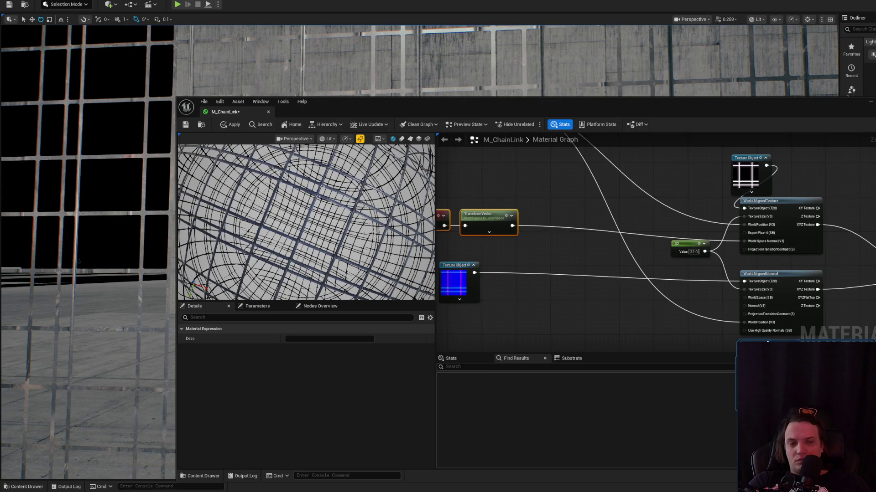
scroll(765, 339, up, 1)
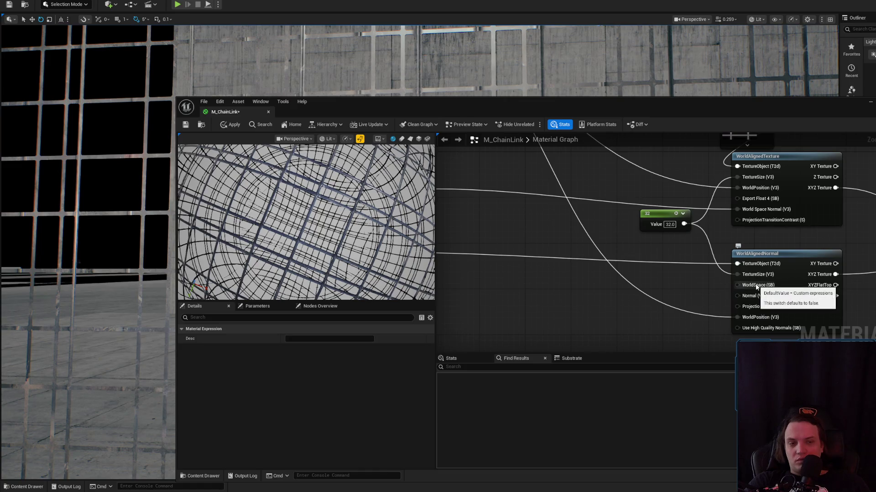
scroll(756, 286, down, 1)
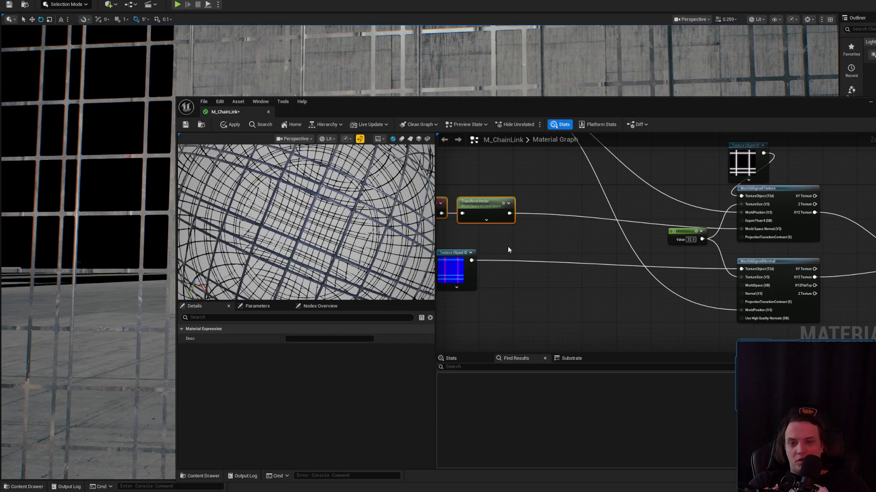
mouse_move(508, 212)
mouse_down()
mouse_move(837, 314)
mouse_move(741, 294)
mouse_up()
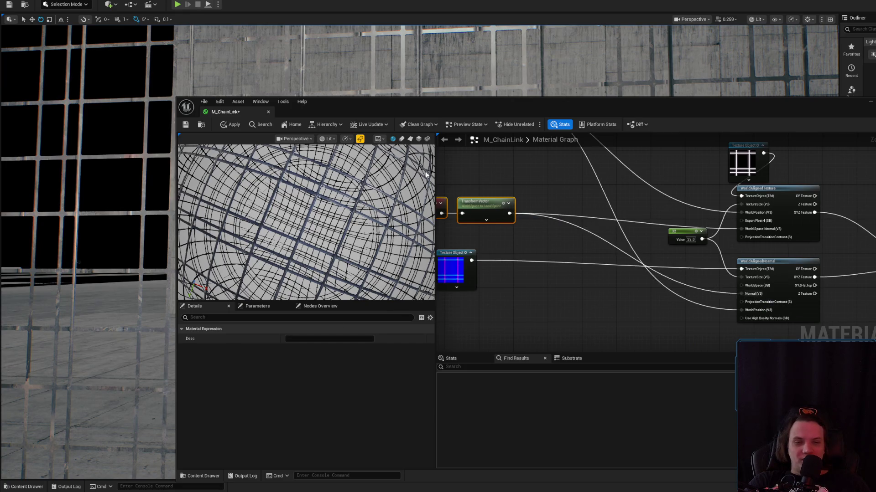
click(233, 124)
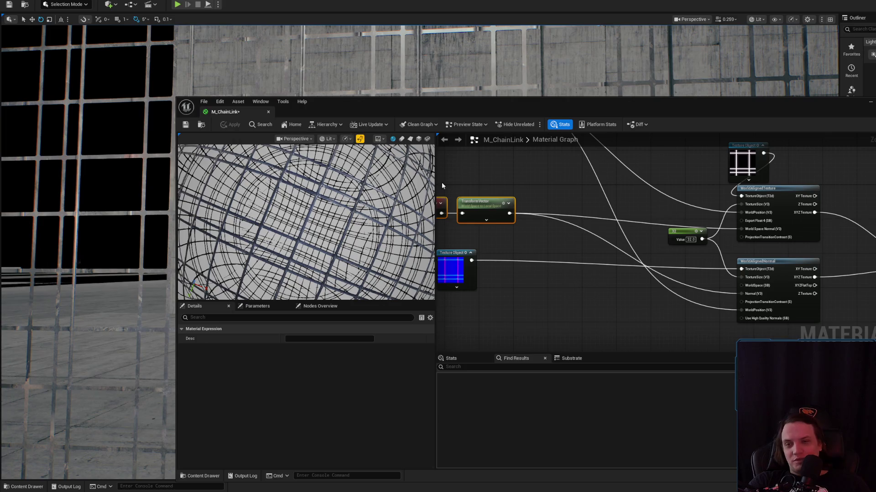
- Reconnect the vertex world normal to the Normal input, apply, and minimize the material editor
scroll(724, 296, up, 2)
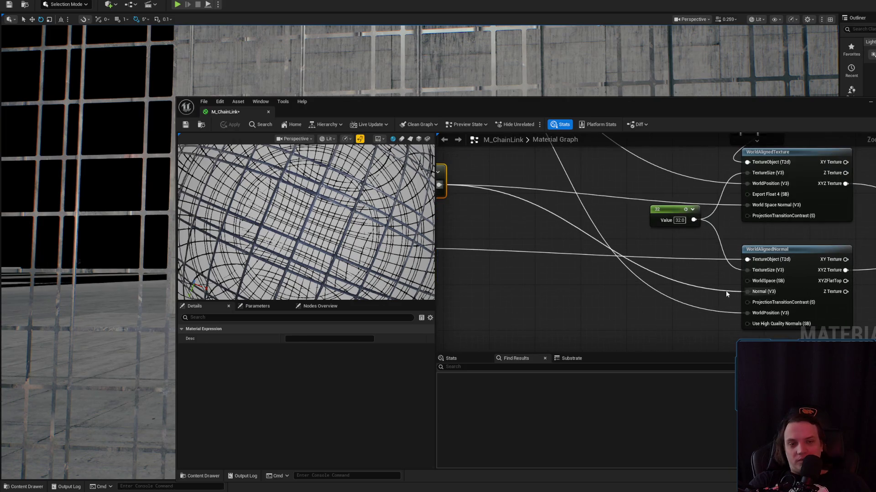
double_click(726, 290)
key(Delete)
scroll(726, 291, down, 3)
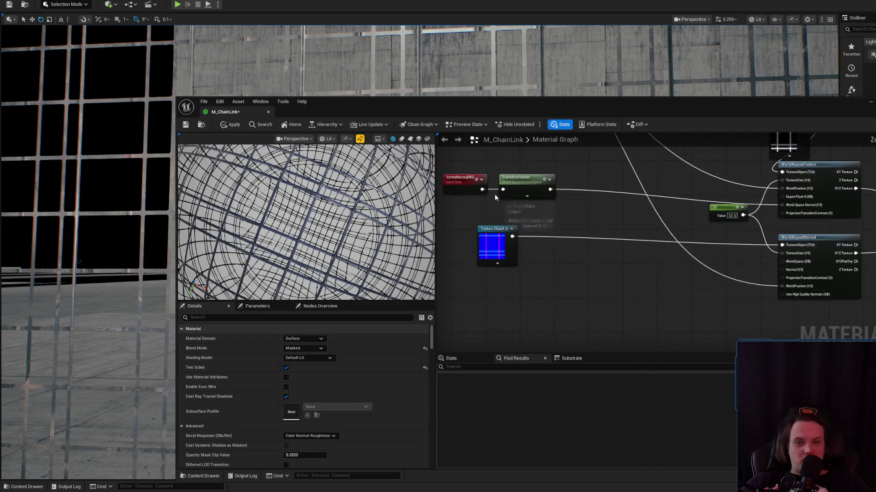
mouse_move(502, 208)
mouse_down()
mouse_move(802, 282)
mouse_move(795, 271)
mouse_up()
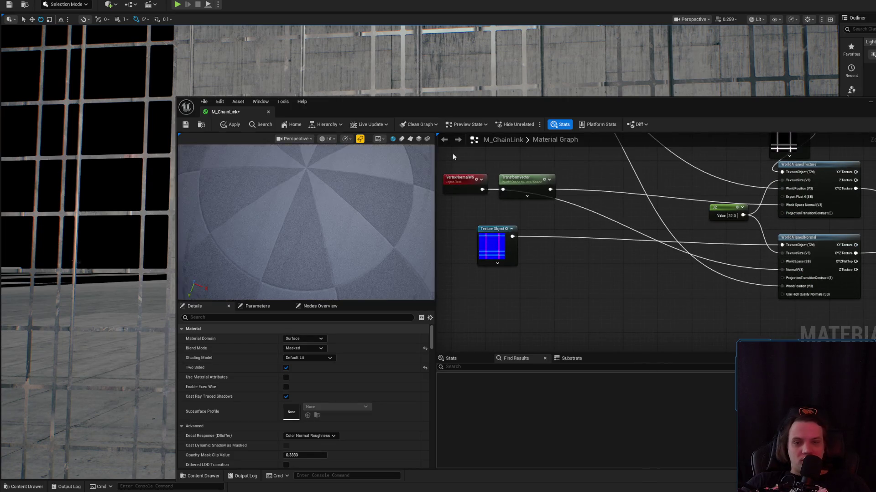
click(226, 125)
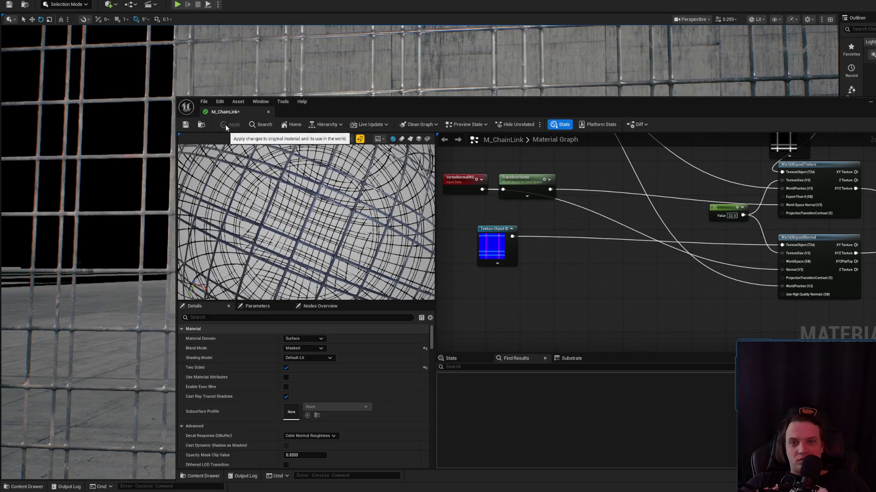
click(871, 103)
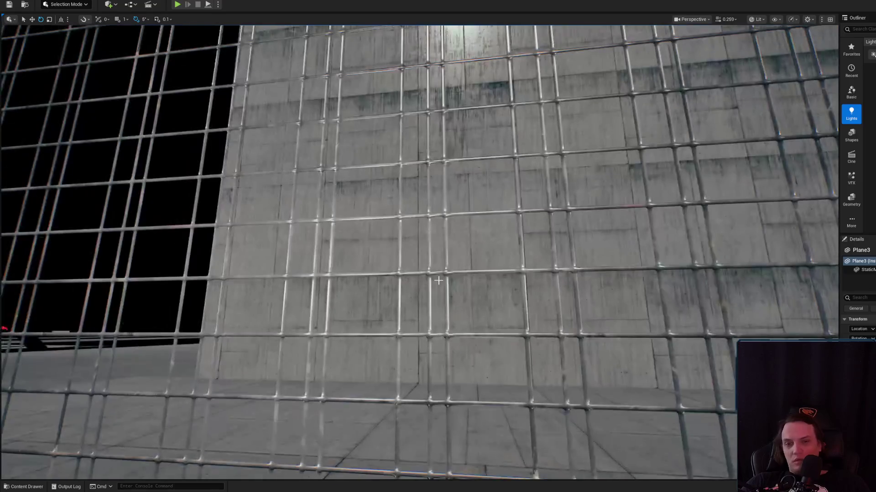
- Rotate the chain-link fence plane flat, then stand it back upright
click(444, 268)
scroll(445, 267, up, 3)
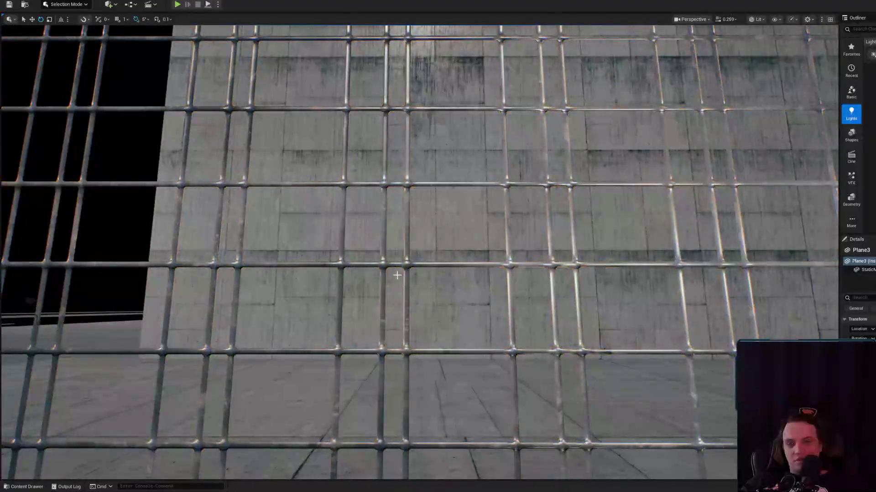
key(f)
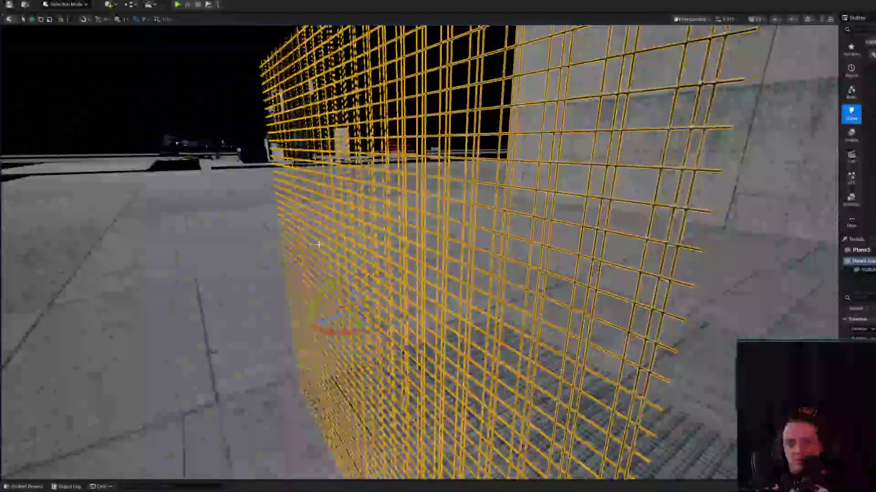
drag(327, 288, 383, 306)
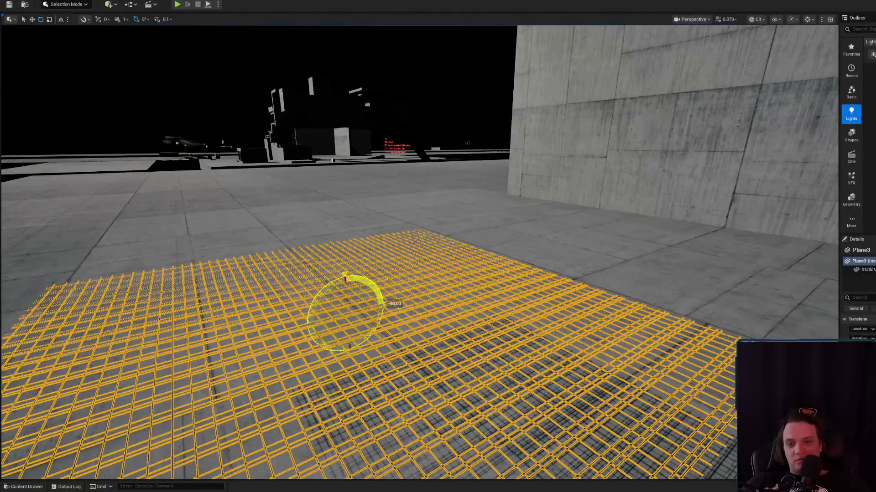
scroll(383, 307, up, 5)
scroll(370, 284, down, 3)
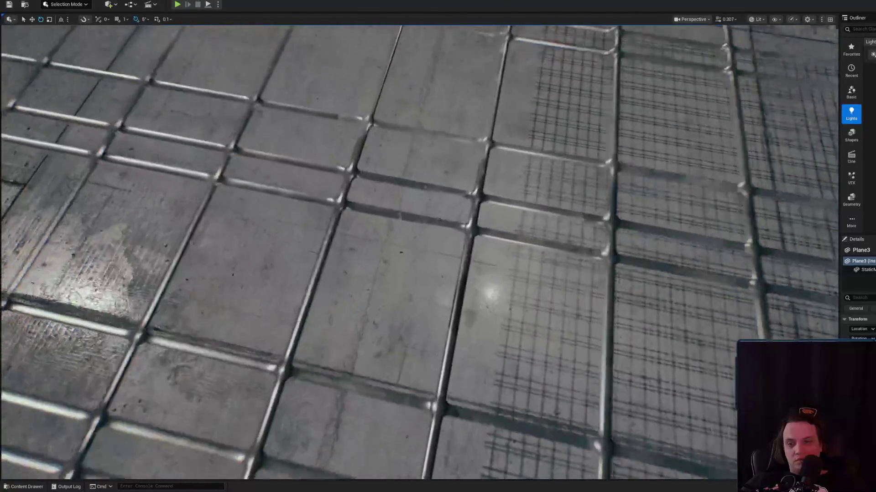
scroll(371, 285, down, 5)
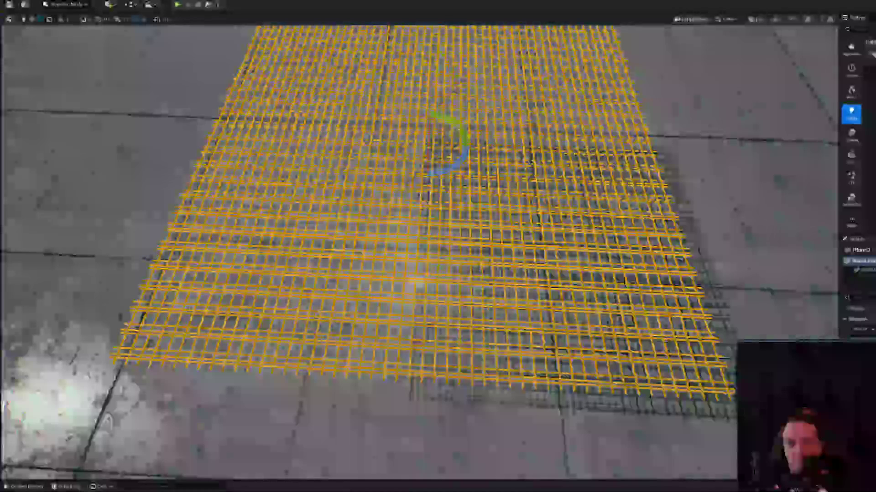
mouse_move(458, 132)
mouse_down()
mouse_move(419, 180)
mouse_move(428, 180)
mouse_up()
scroll(420, 178, up, 3)
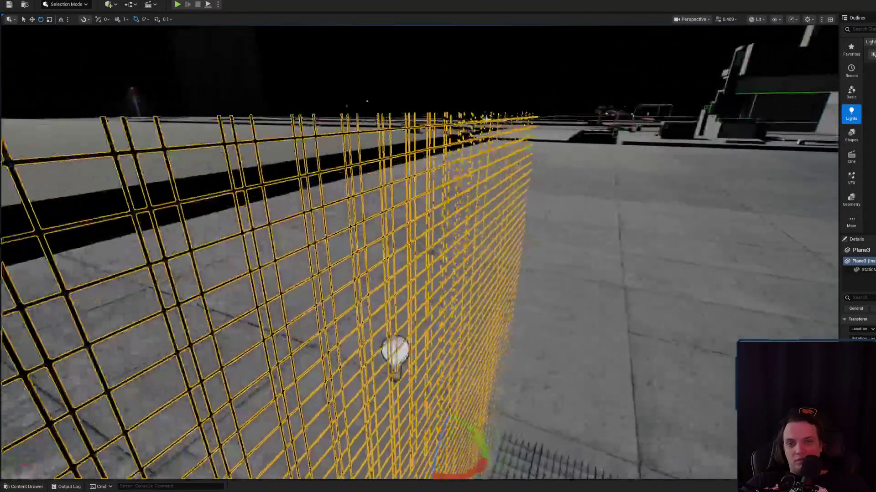
- Move the point light closer to the fence
click(384, 237)
key(w)
drag(390, 245, 488, 264)
key(f)
scroll(419, 251, down, 2)
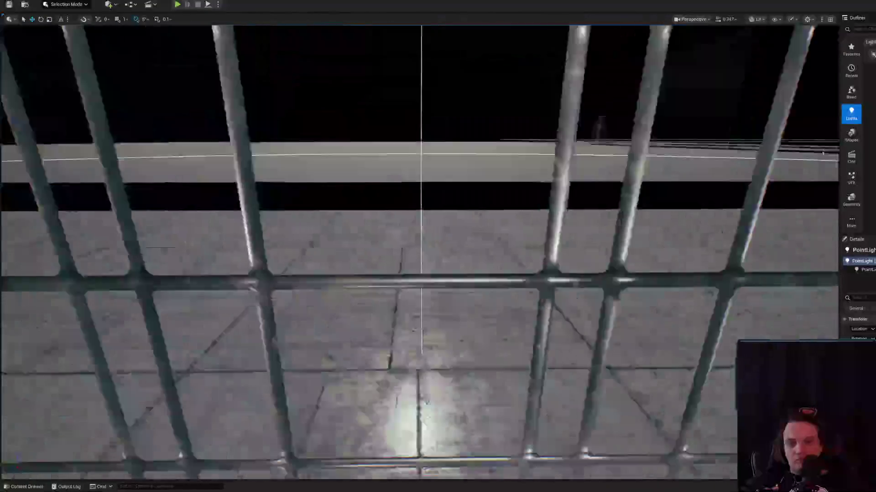
scroll(458, 250, down, 5)
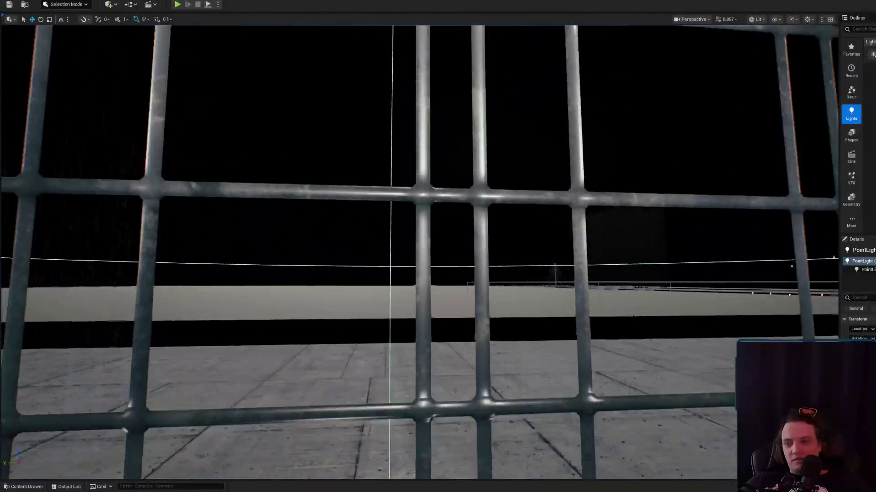
scroll(408, 274, down, 1)
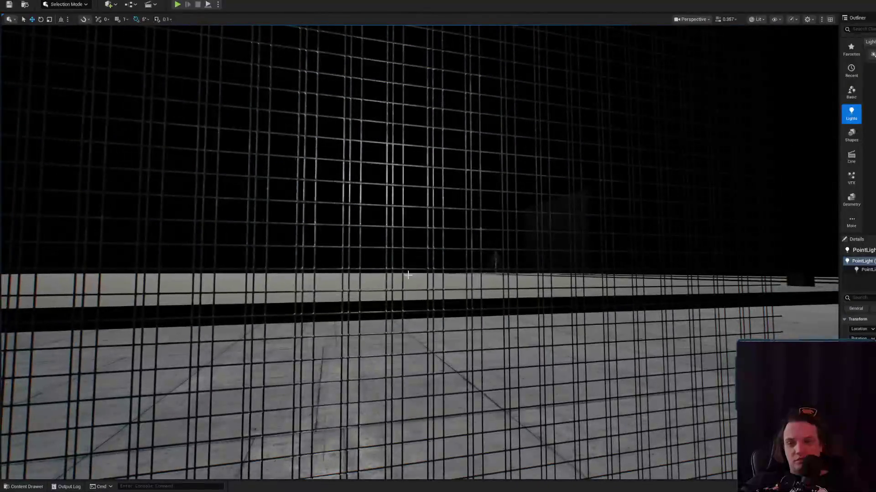
- Tip the fence plane flat onto the floor
click(395, 248)
key(f)
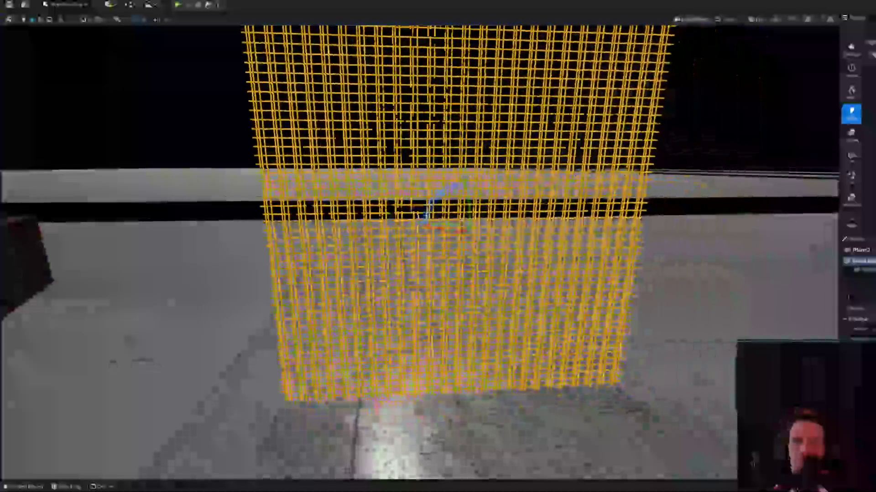
mouse_move(469, 220)
mouse_down()
mouse_move(461, 201)
mouse_move(461, 215)
mouse_move(469, 205)
mouse_up()
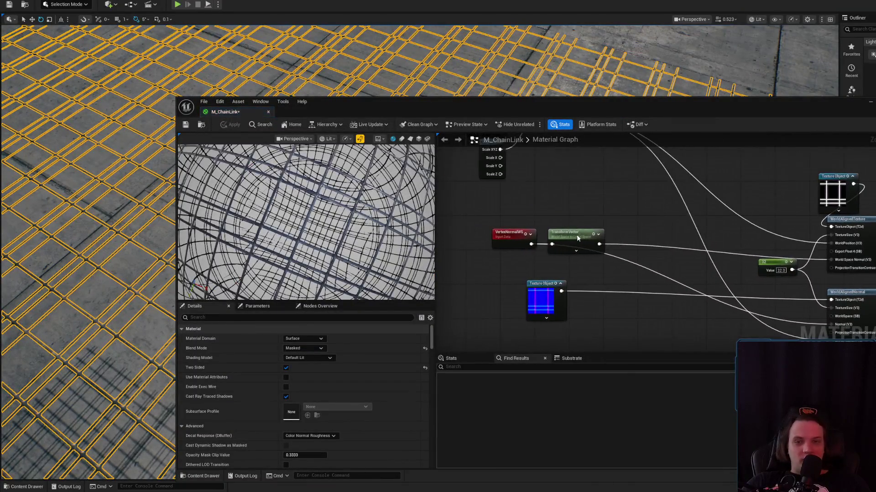
- Move the TransformVector node to a tidier spot and select the WorldAlignedNormal node
mouse_move(610, 225)
mouse_down()
mouse_move(684, 242)
mouse_move(624, 194)
mouse_move(620, 215)
mouse_move(653, 239)
mouse_up()
drag(793, 227, 739, 215)
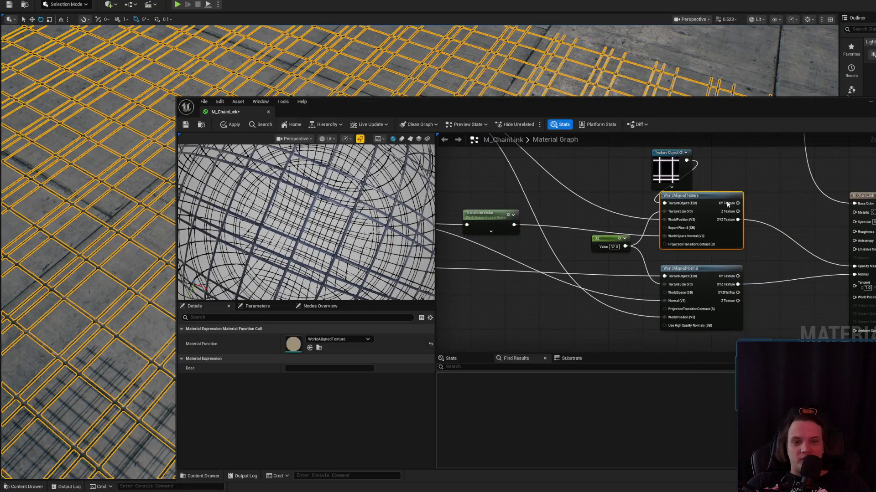
scroll(691, 206, up, 2)
drag(765, 301, 749, 200)
click(700, 216)
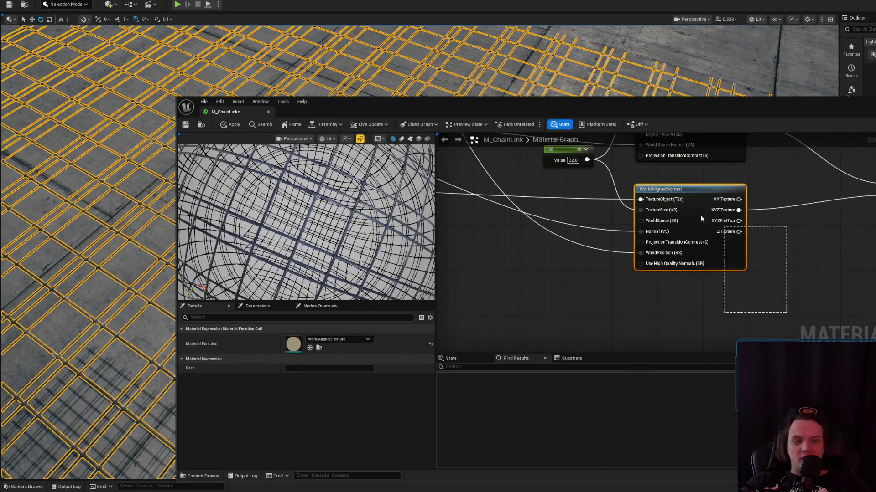
drag(646, 186, 646, 184)
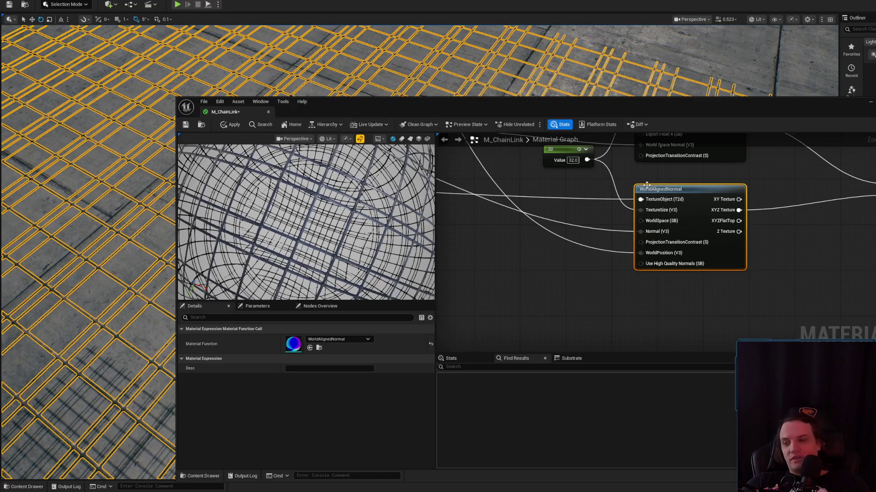
- Save M_ChainLink, close its editor, and fly the view across the floor grid
click(186, 125)
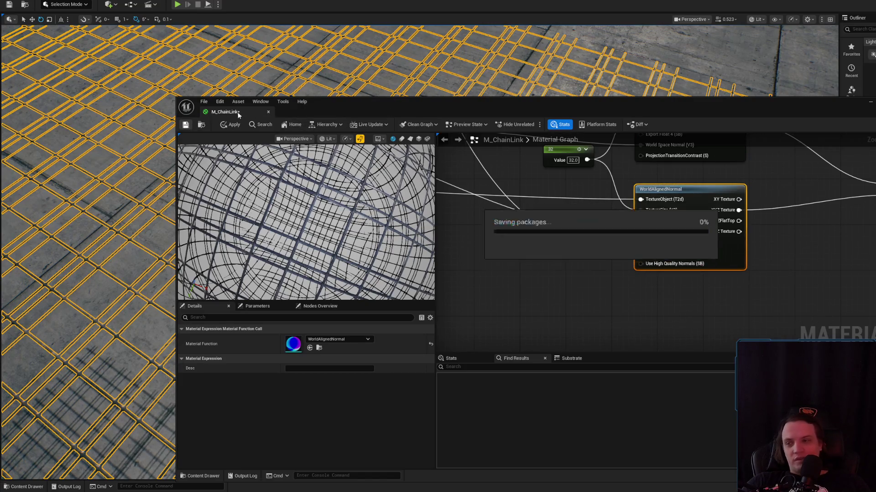
click(269, 112)
mouse_move(438, 246)
mouse_down()
mouse_move(438, 192)
mouse_move(437, 214)
mouse_move(447, 219)
mouse_up()
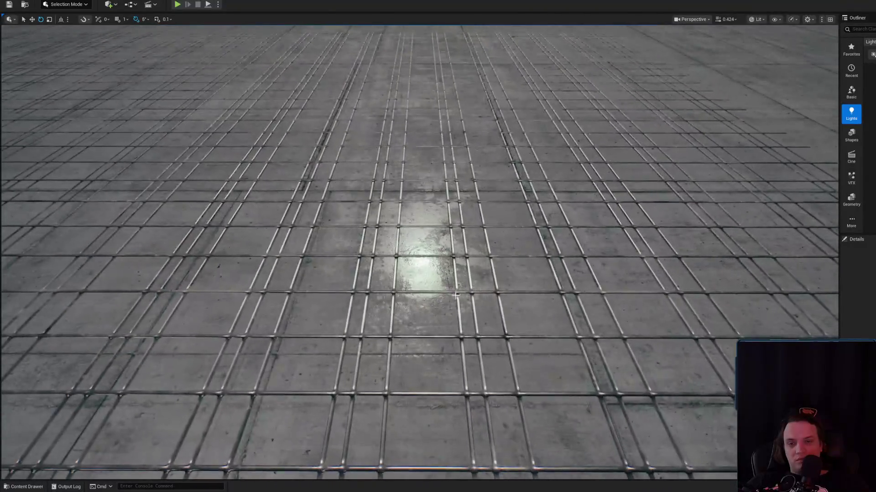
- Stand the rebar plane upright as a wall
click(424, 255)
key(f)
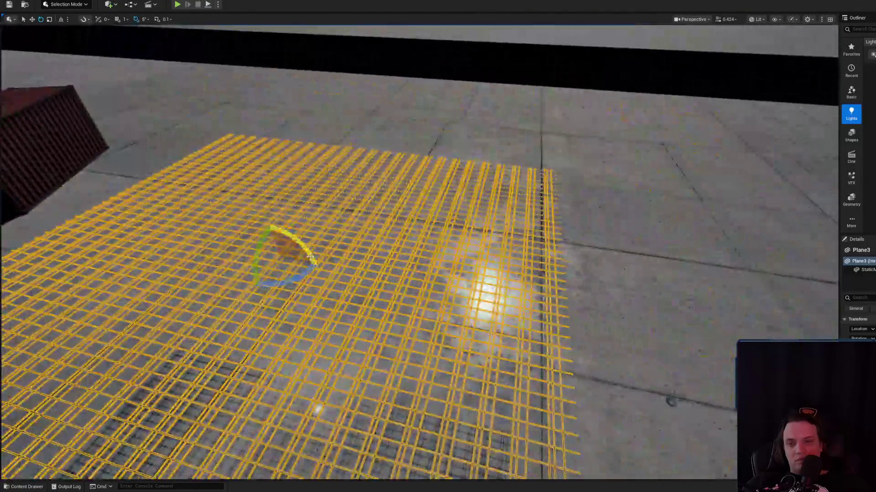
mouse_move(310, 257)
mouse_down()
mouse_move(328, 268)
mouse_move(394, 192)
mouse_move(351, 219)
mouse_up()
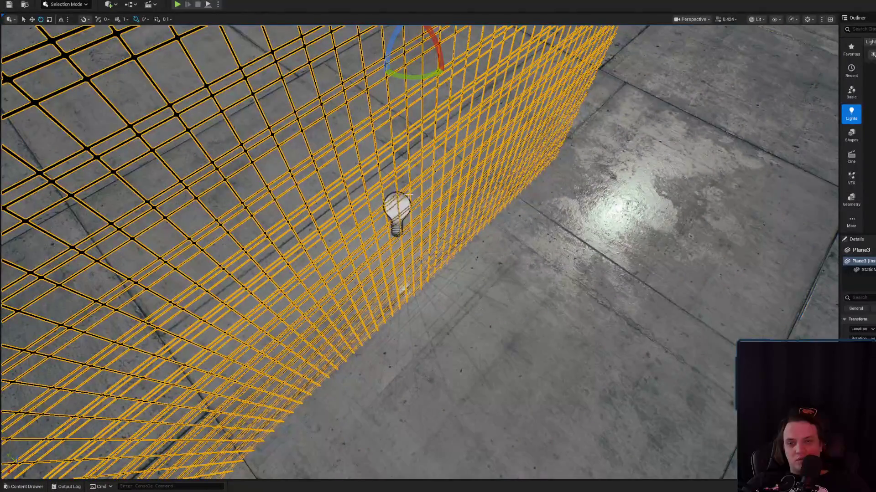
- Inspect the wall from near and far, then place a new cube beside it
click(409, 215)
drag(425, 250, 416, 210)
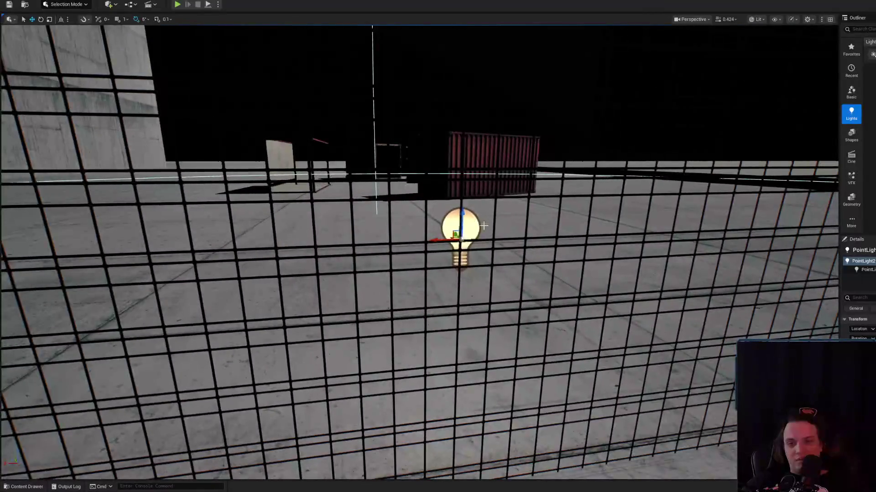
mouse_move(460, 241)
mouse_down()
mouse_move(471, 168)
mouse_move(354, 201)
mouse_up()
click(363, 198)
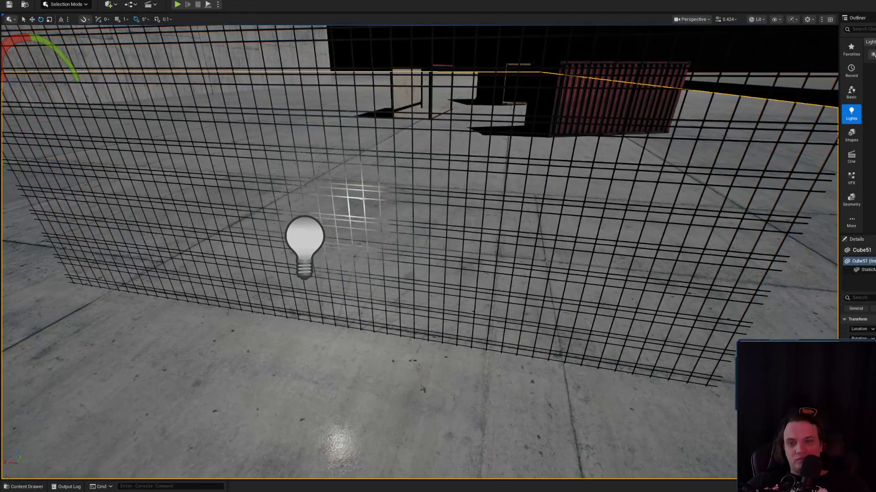
click(349, 263)
mouse_move(349, 262)
mouse_down()
mouse_move(327, 262)
mouse_move(349, 262)
mouse_move(316, 291)
mouse_move(337, 290)
mouse_move(338, 276)
mouse_move(338, 317)
mouse_up()
mouse_move(872, 53)
mouse_down()
mouse_move(561, 293)
mouse_move(615, 282)
mouse_move(588, 281)
mouse_move(519, 247)
mouse_up()
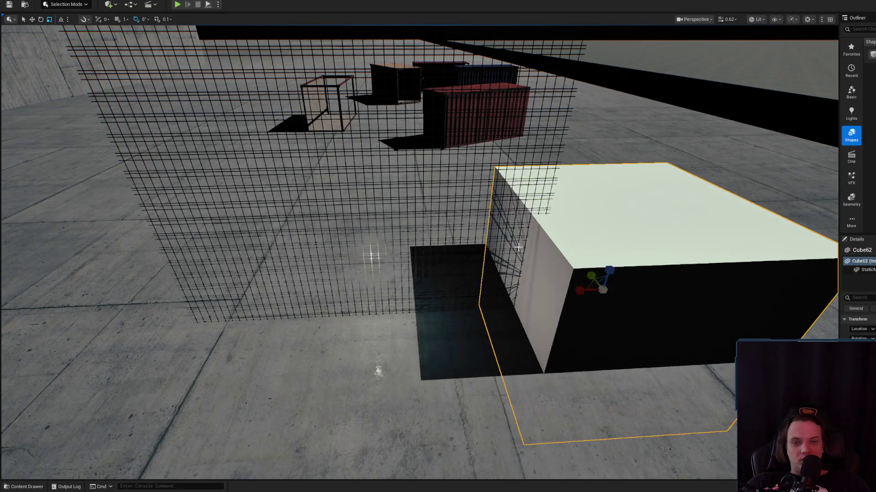
- Stretch the new cube much taller and fly the view around the wire cage
drag(610, 267, 543, 172)
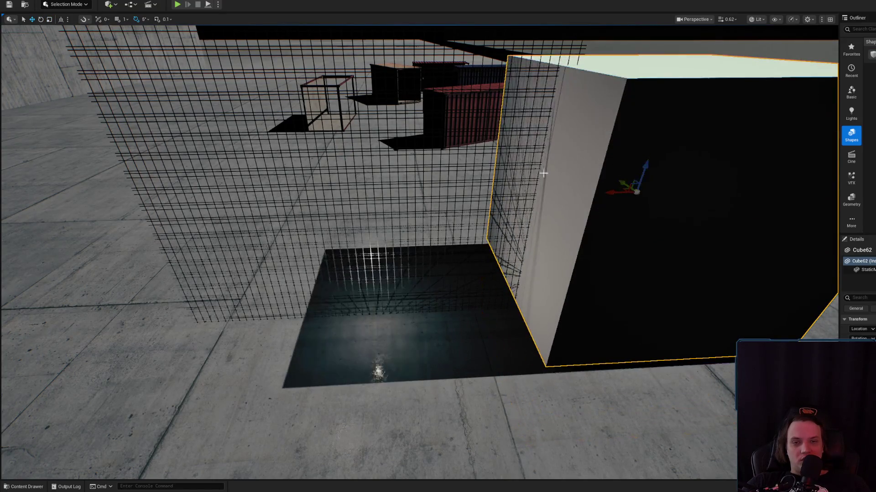
click(508, 151)
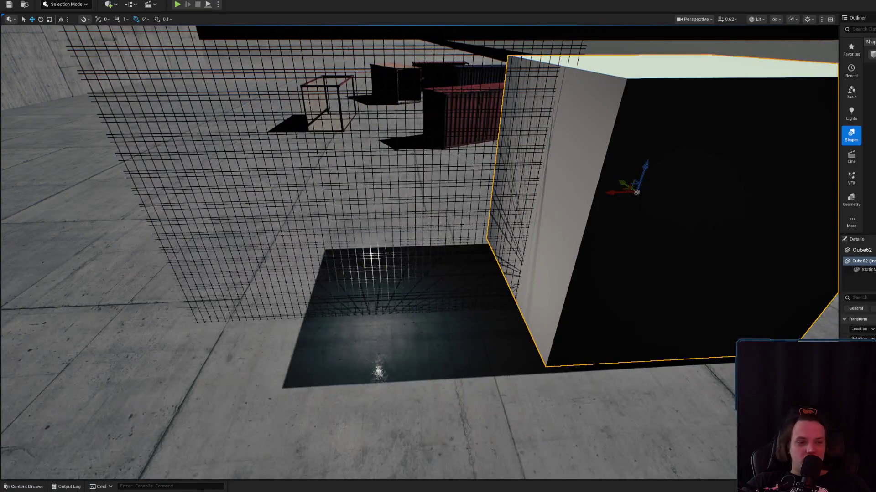
click(666, 123)
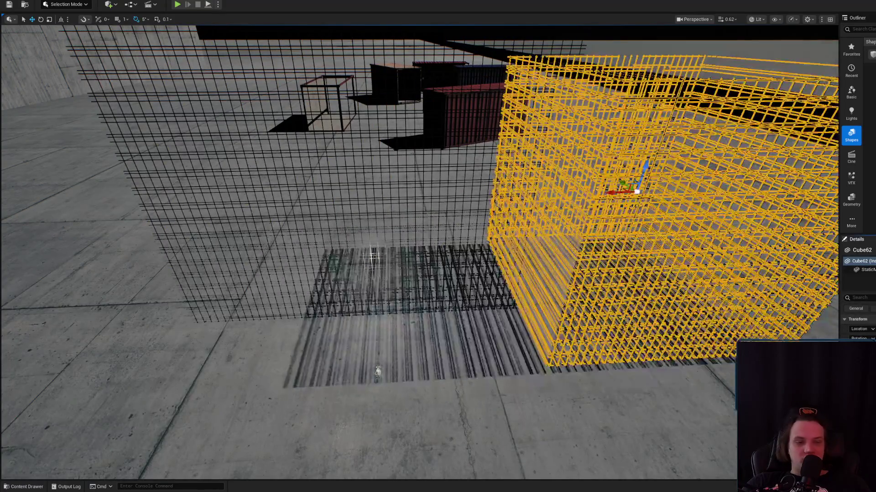
key(w)
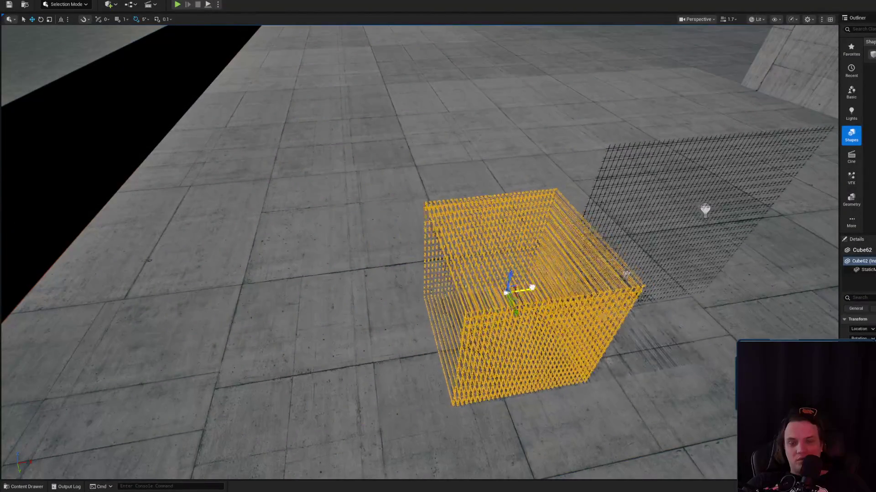
click(611, 146)
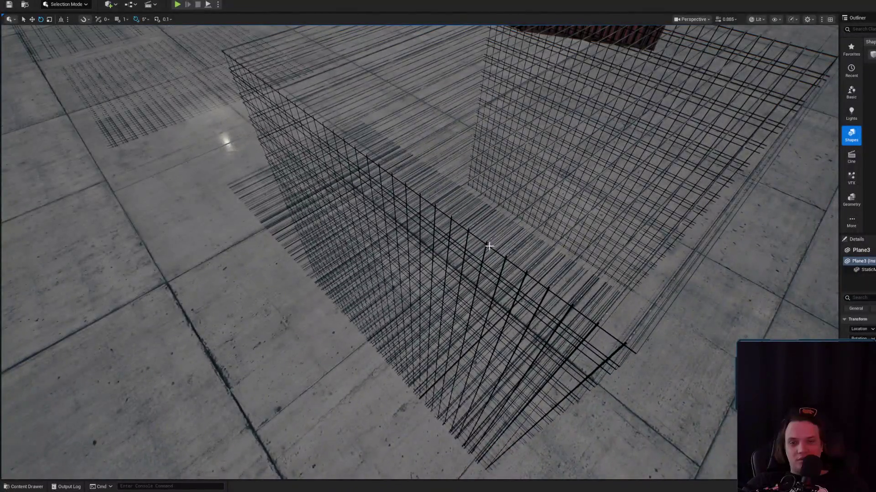
click(489, 246)
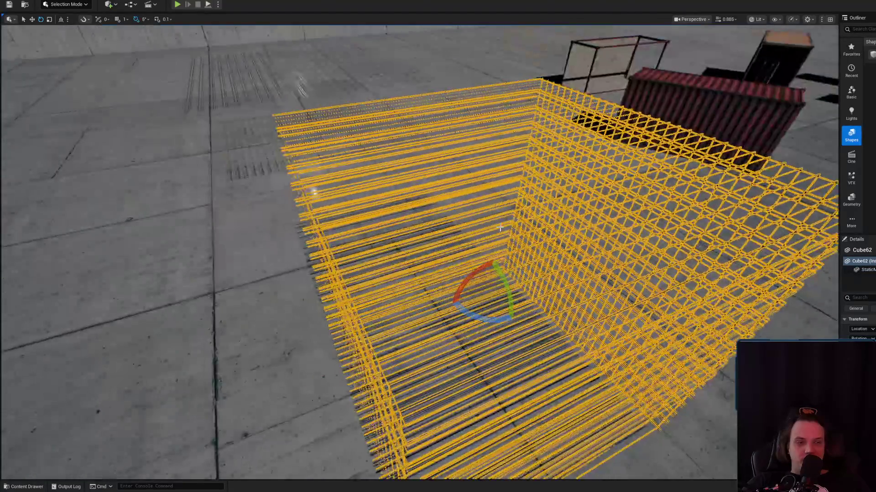
drag(500, 228, 487, 182)
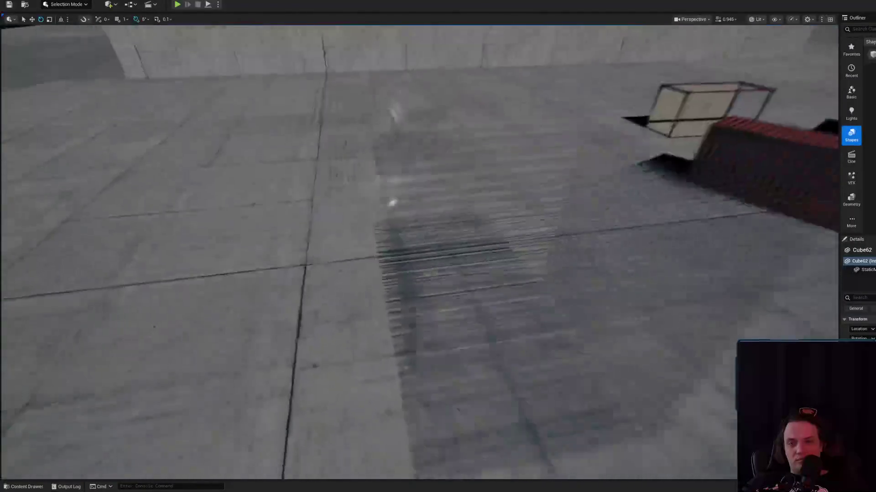
drag(470, 214, 387, 178)
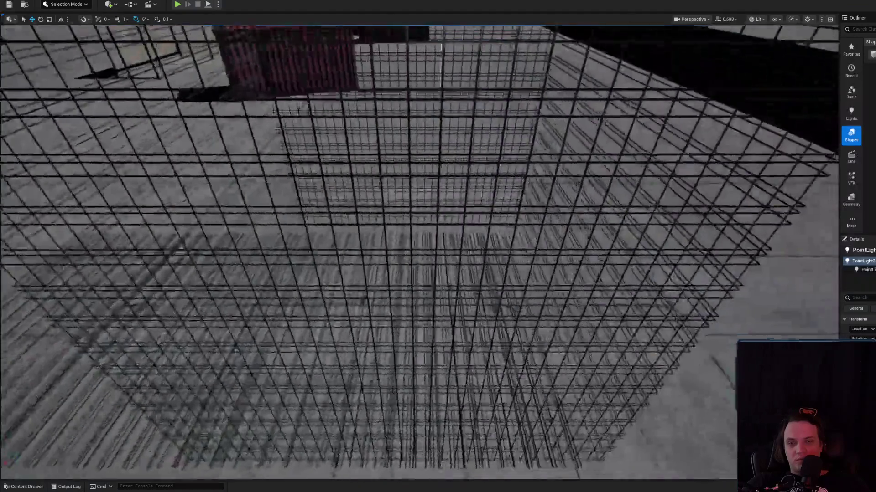
- Frame the wire cage, then tilt down and select Plane3's gridded floor
drag(354, 36, 320, 50)
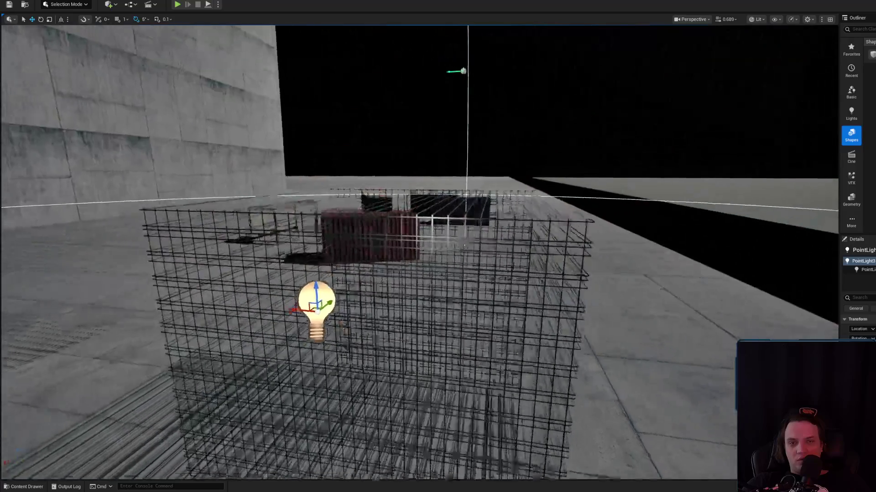
key(w)
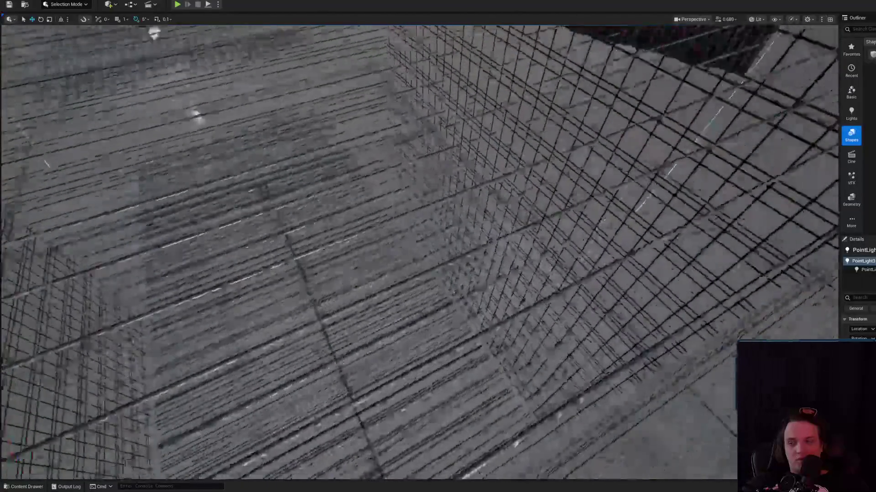
key(w)
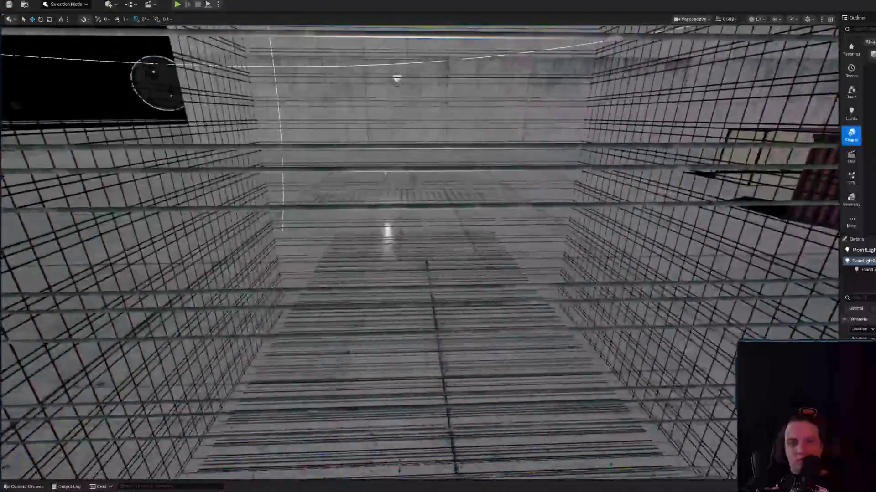
scroll(424, 284, down, 5)
scroll(424, 284, up, 5)
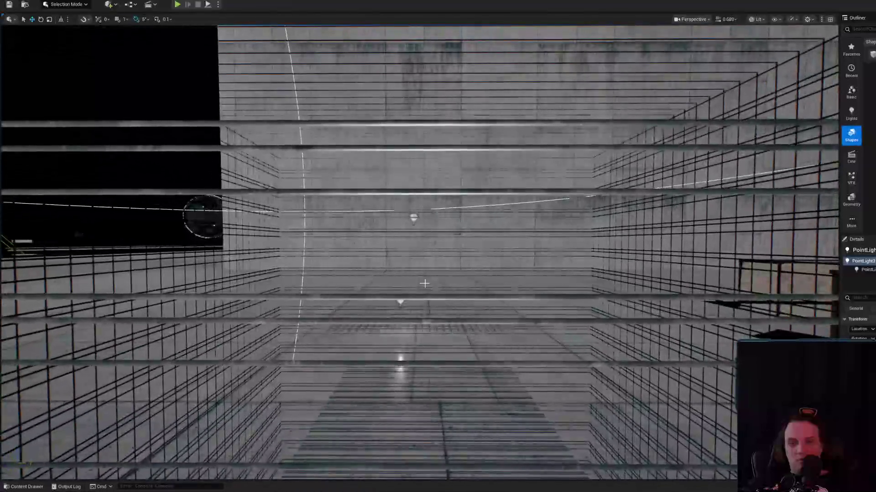
click(424, 284)
key(f)
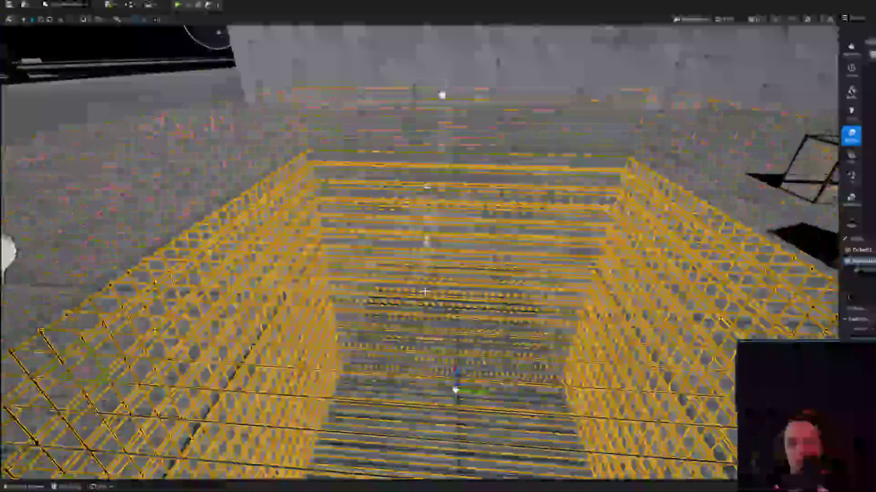
scroll(424, 291, up, 10)
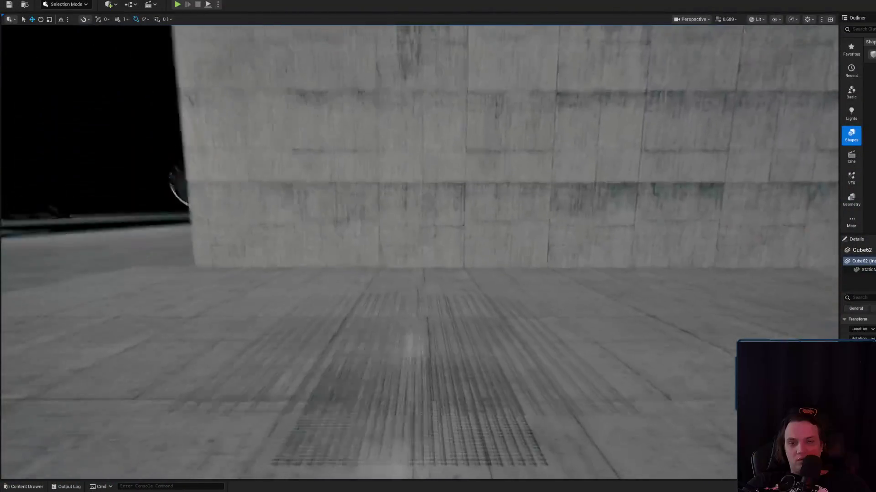
scroll(424, 291, up, 8)
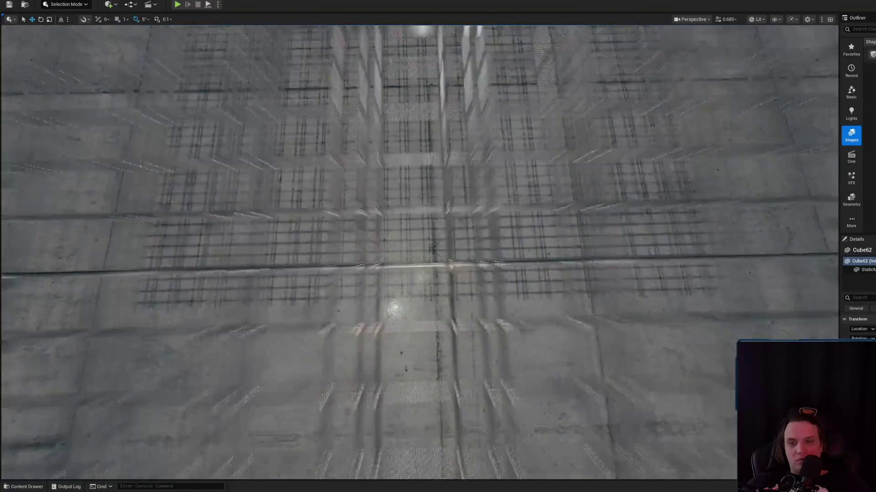
scroll(424, 291, down, 3)
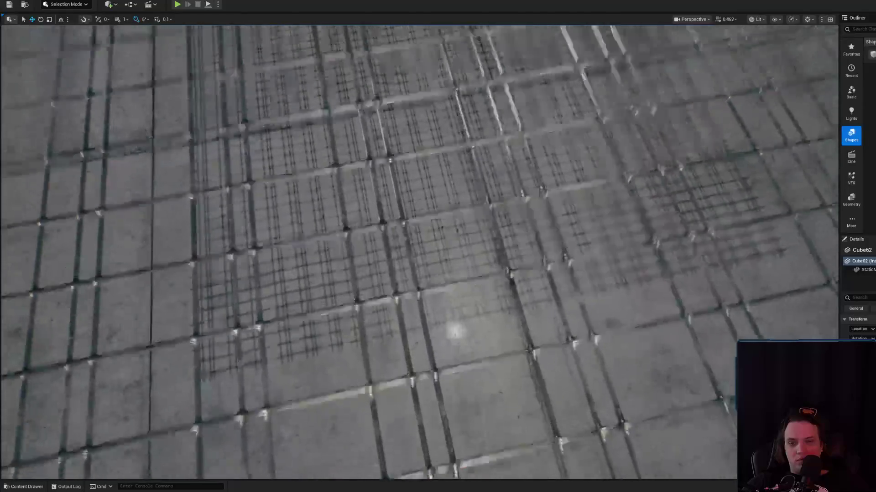
drag(454, 237, 454, 237)
click(453, 237)
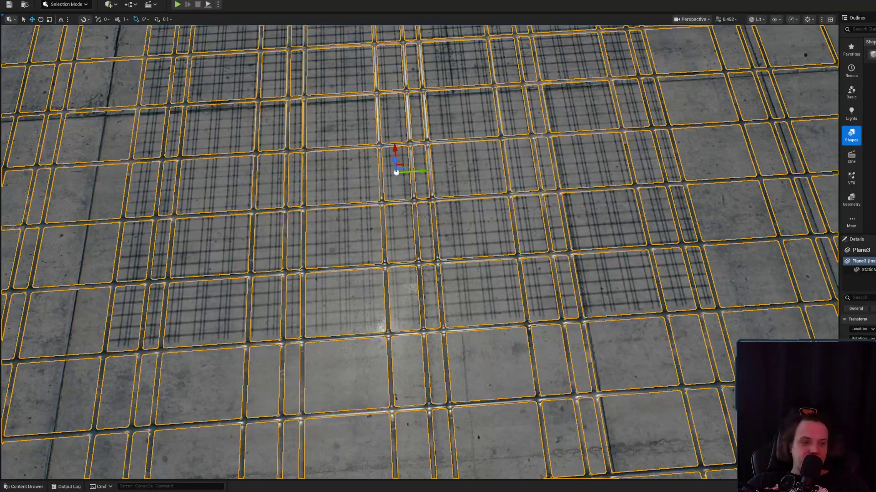
- Switch between editor windows and open the parent material MM_RC_Global_T
key(alt+Tab)
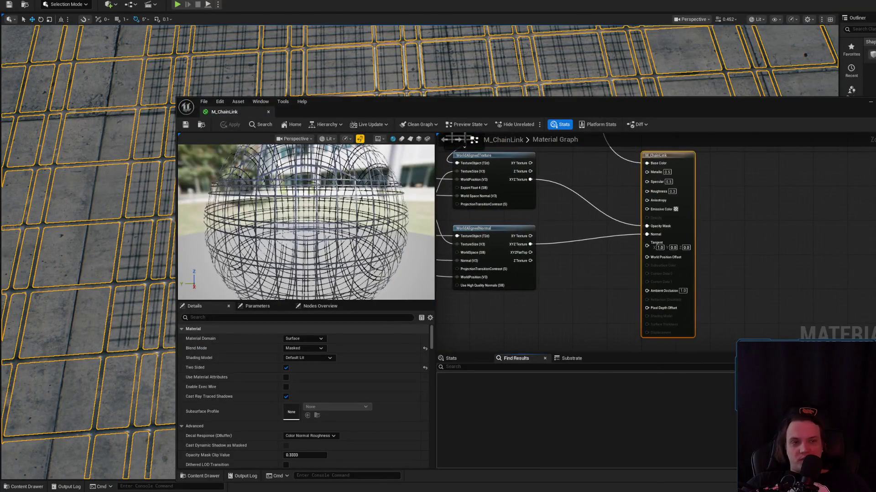
key(alt+Tab)
key(Escape)
key(alt+Tab)
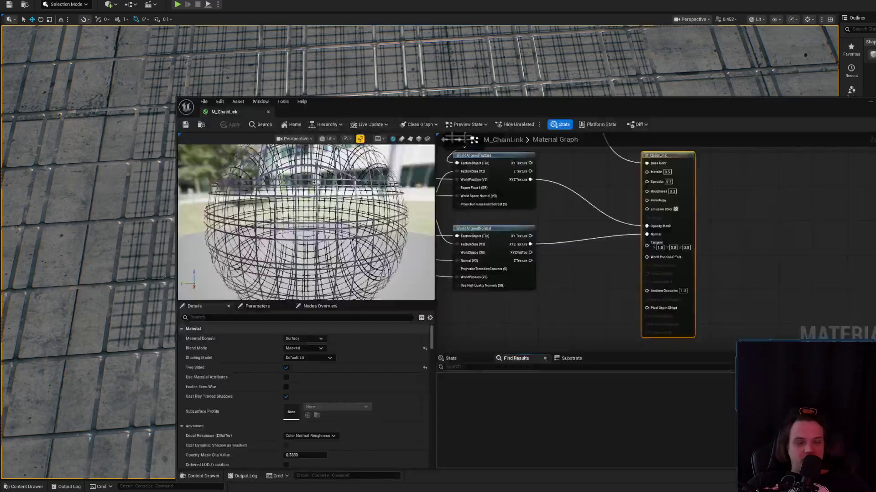
scroll(592, 314, down, 10)
scroll(696, 262, down, 5)
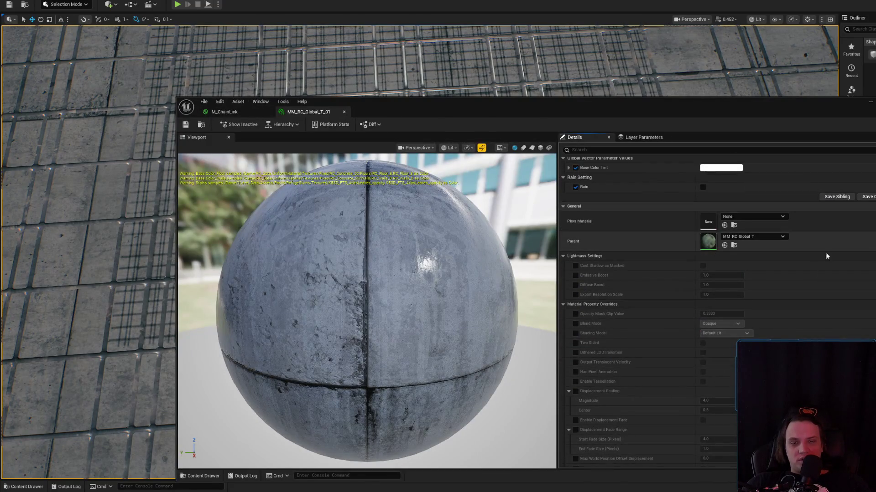
double_click(708, 241)
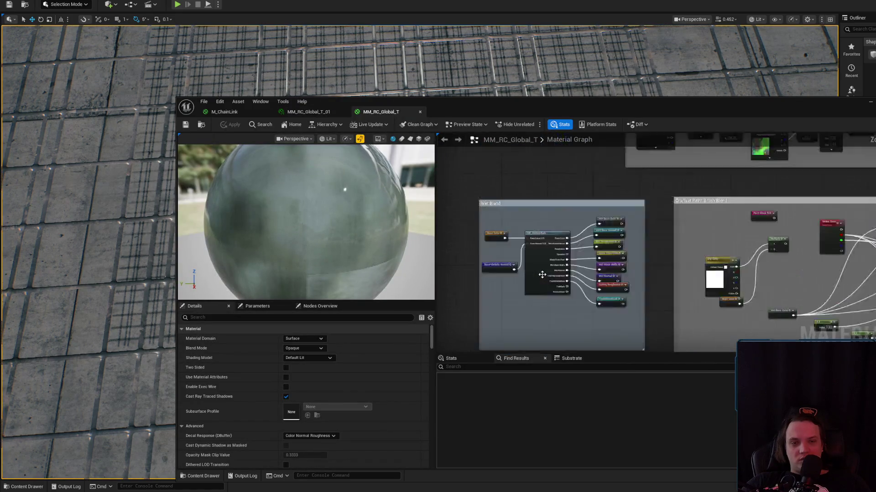
- Locate the rain function node's asset and open MF_Triplanar_Ultra
scroll(586, 249, down, 4)
scroll(629, 337, up, 3)
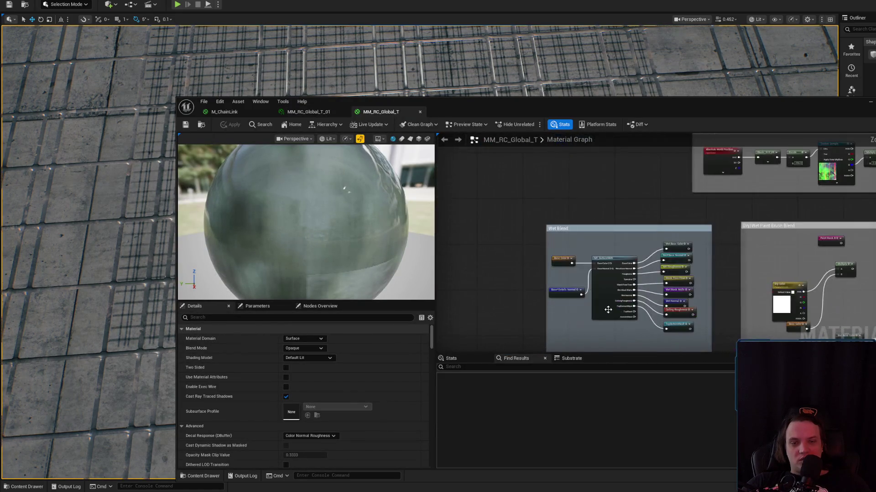
click(609, 312)
click(318, 349)
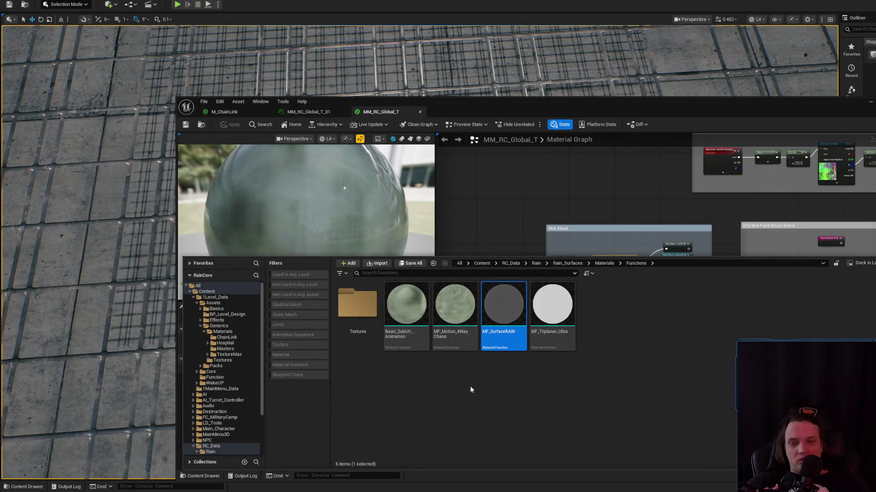
click(535, 299)
key(Return)
- Zoom in and out over the MF_Triplanar_Ultra function graph
scroll(563, 239, down, 2)
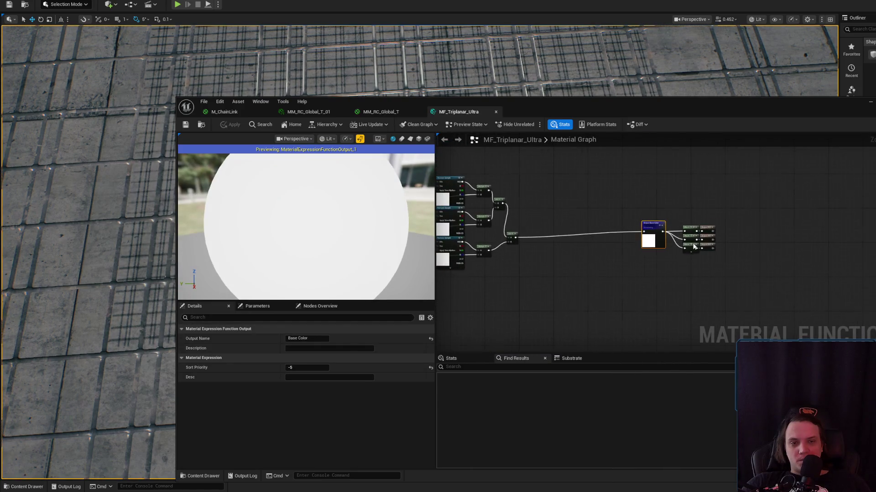
scroll(691, 301, up, 3)
scroll(650, 183, down, 3)
scroll(654, 193, up, 4)
scroll(654, 193, down, 3)
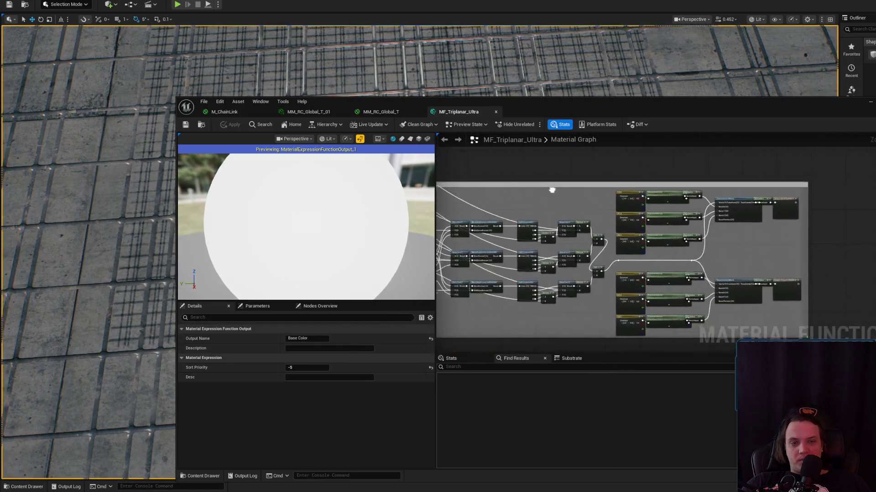
scroll(684, 228, up, 2)
scroll(772, 281, down, 4)
scroll(685, 259, up, 5)
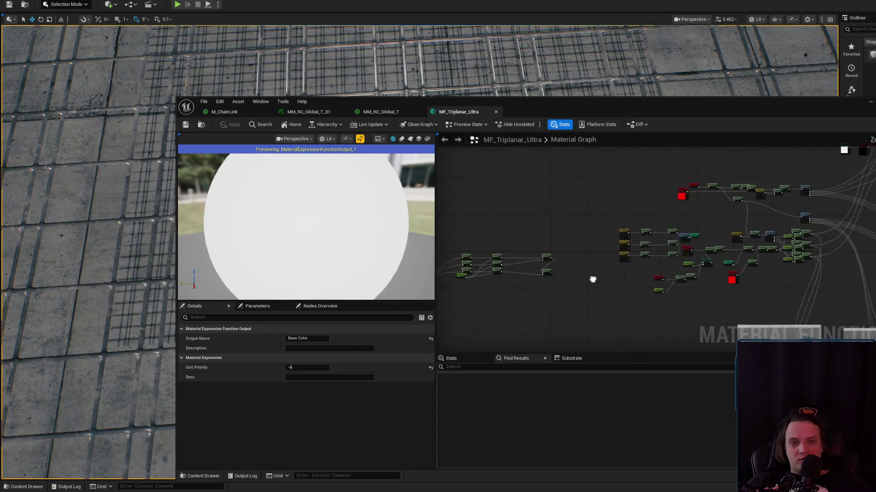
- Pan across to the Actor Position nodes, then bring up the Content Drawer
drag(683, 272, 865, 281)
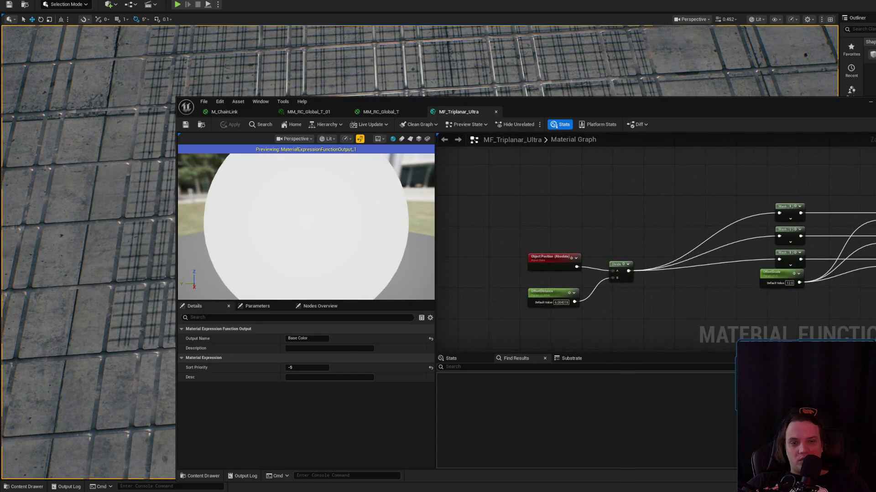
drag(548, 273, 855, 228)
mouse_move(616, 273)
mouse_down()
mouse_move(590, 268)
mouse_move(590, 285)
mouse_up()
scroll(636, 276, down, 4)
key(ctrl+space)
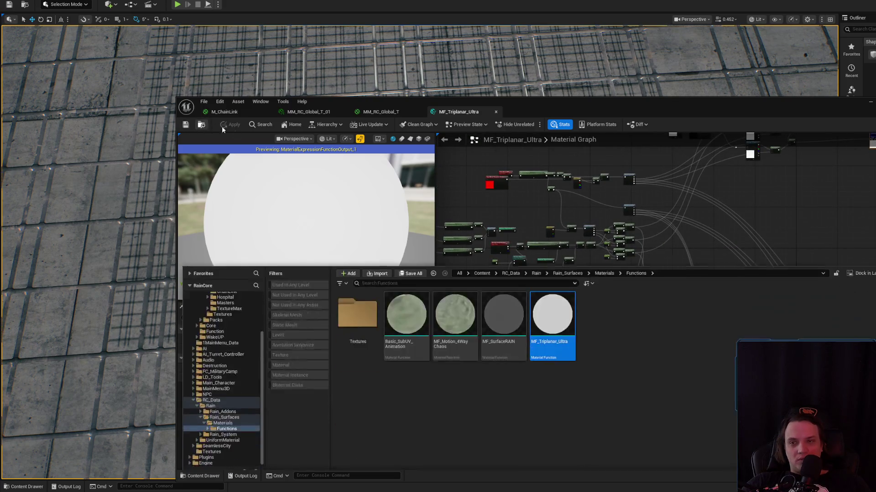
- Place an MF_Triplanar_Ultra node in the M_ChainLink graph and nudge it up and right
mouse_move(555, 307)
mouse_down()
mouse_move(259, 173)
mouse_move(269, 129)
mouse_move(278, 147)
mouse_move(246, 112)
mouse_move(436, 196)
mouse_move(523, 330)
mouse_move(634, 214)
mouse_up()
scroll(625, 212, up, 5)
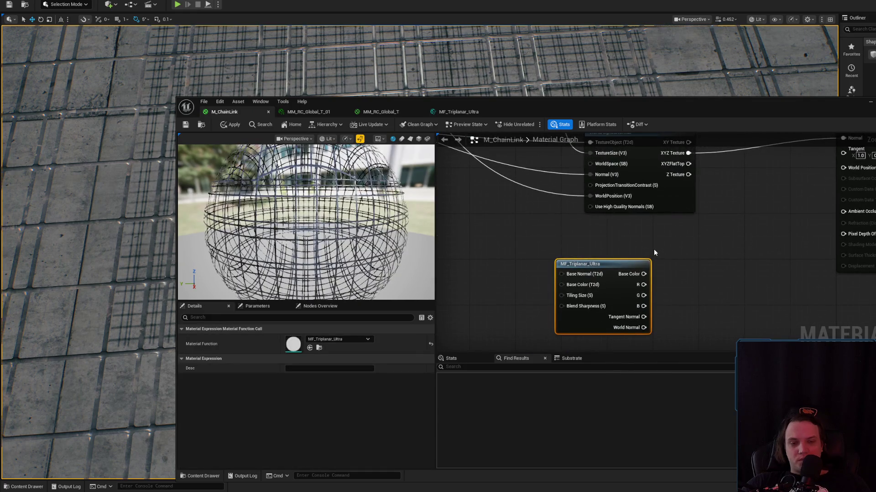
drag(626, 266, 649, 237)
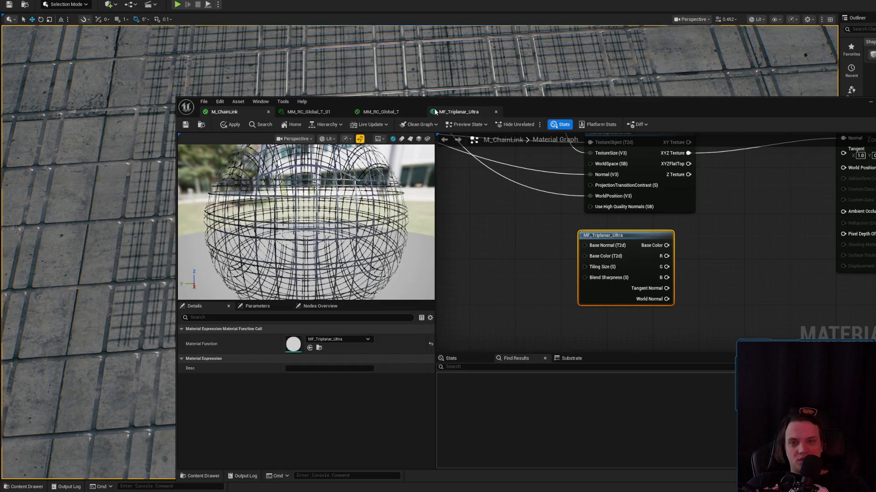
- Switch to MM_RC_Global_T and locate the MM_RC_Objects master material among the project assets
click(391, 113)
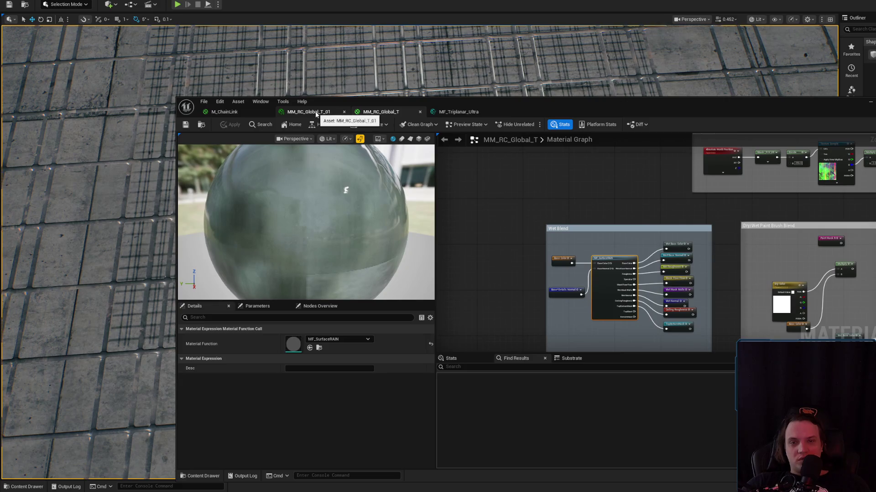
click(224, 113)
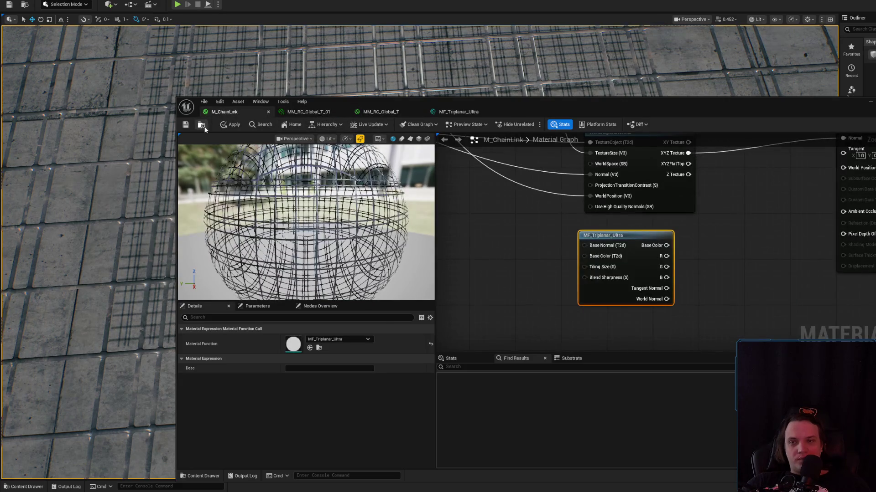
key(ctrl+space)
click(373, 112)
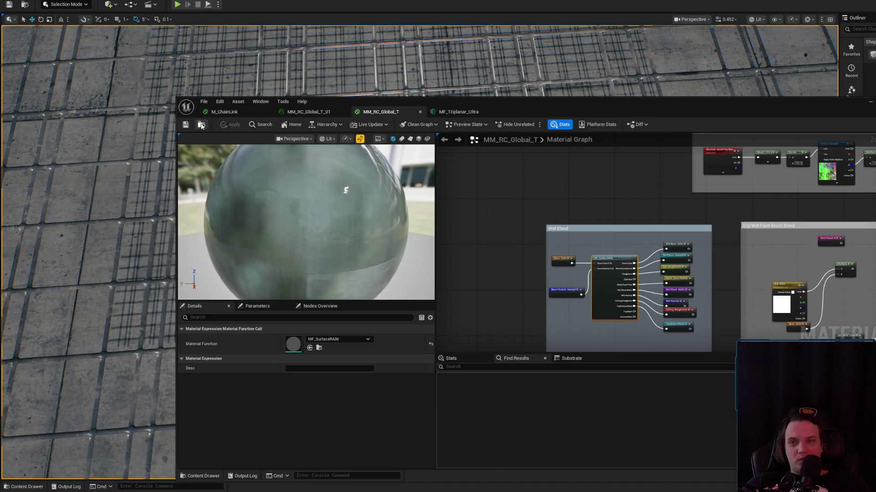
key(ctrl+b)
click(451, 306)
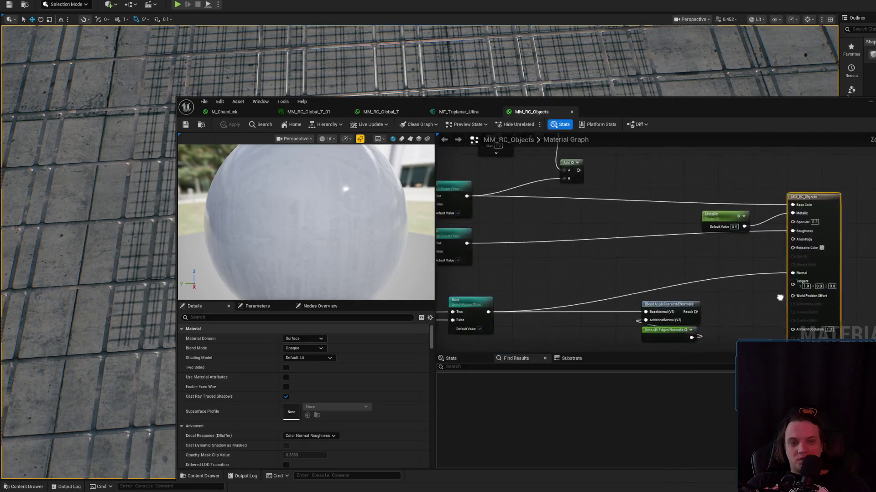
- Zoom and pan MM_RC_Objects to its MF_Triplanar_Ultra wiring, then return to M_ChainLink
scroll(693, 254, up, 3)
scroll(692, 254, down, 6)
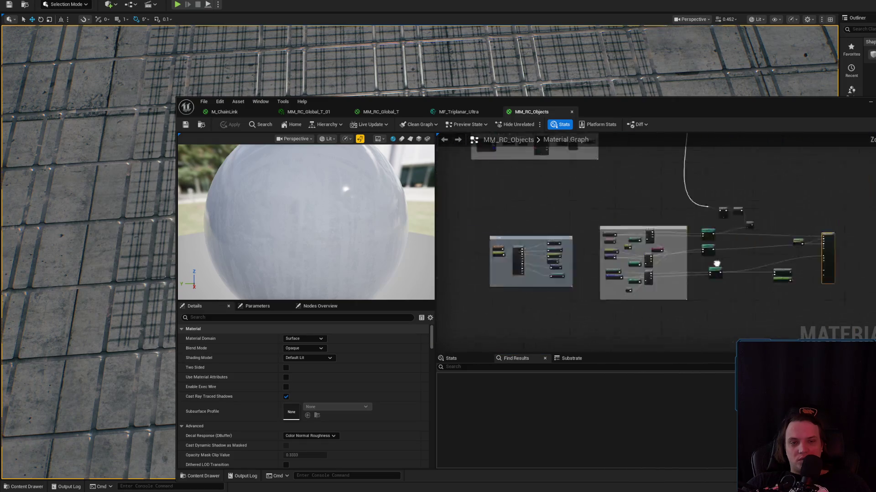
scroll(578, 230, up, 6)
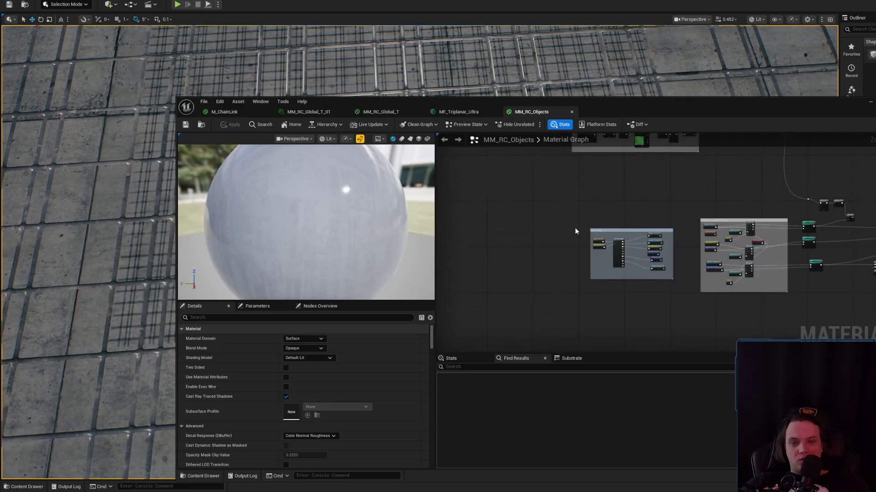
mouse_move(733, 348)
mouse_down()
mouse_move(647, 285)
mouse_move(651, 295)
mouse_up()
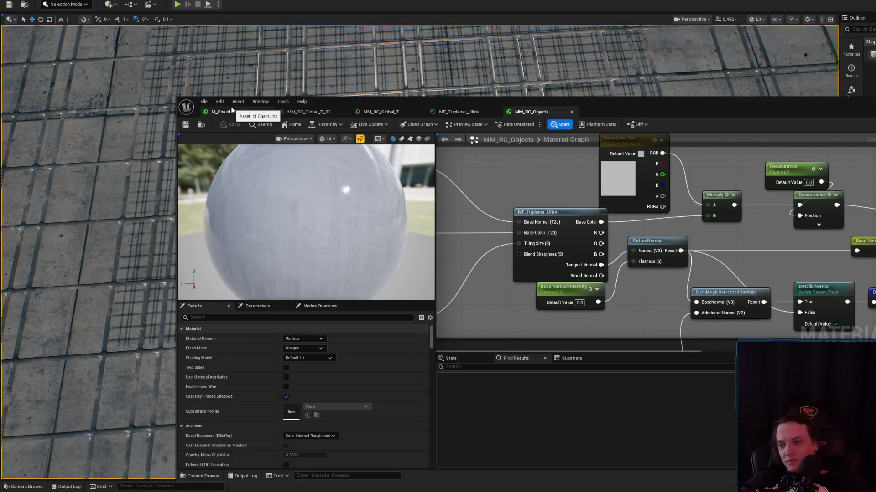
click(237, 113)
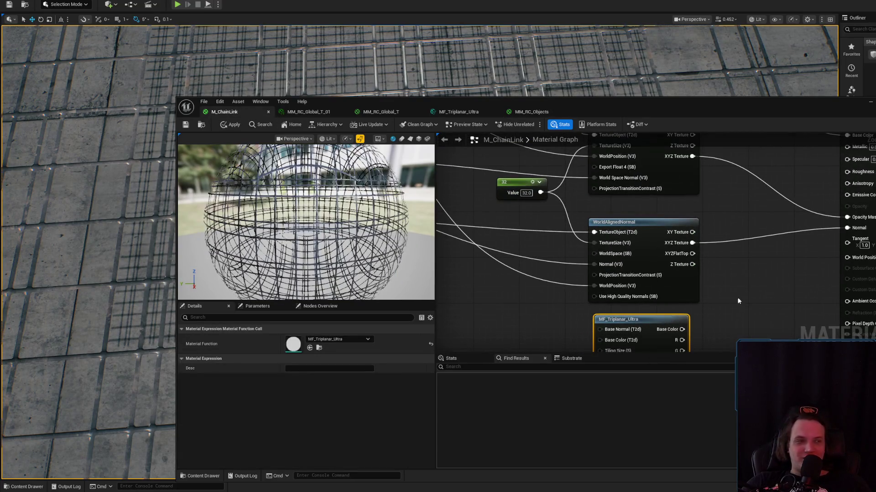
- Pan the M_ChainLink graph toward the texture nodes and reposition the fence texture node
mouse_move(746, 297)
mouse_down()
mouse_move(747, 253)
mouse_move(729, 267)
mouse_move(749, 298)
mouse_up()
scroll(750, 299, down, 4)
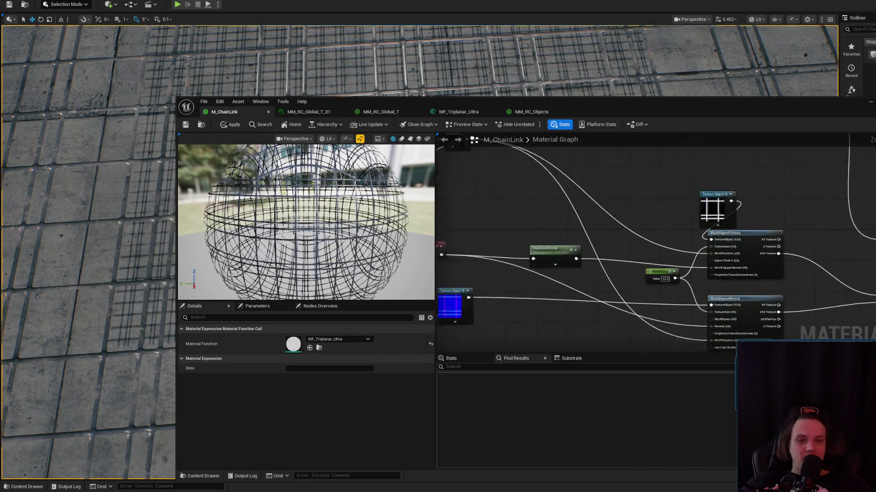
drag(536, 242, 479, 190)
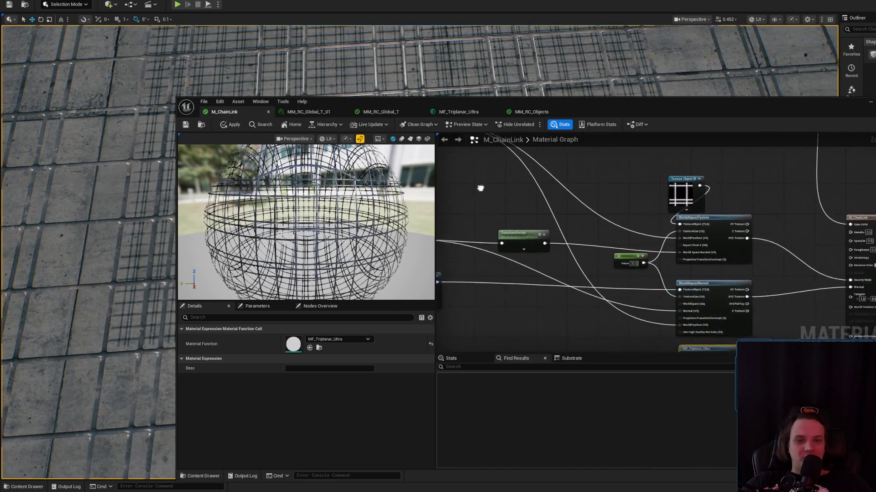
mouse_move(672, 192)
mouse_down()
mouse_move(613, 194)
mouse_move(685, 188)
mouse_move(704, 198)
mouse_move(704, 190)
mouse_move(689, 208)
mouse_move(696, 195)
mouse_up()
click(775, 219)
mouse_move(776, 219)
mouse_down()
mouse_move(757, 201)
mouse_move(748, 237)
mouse_up()
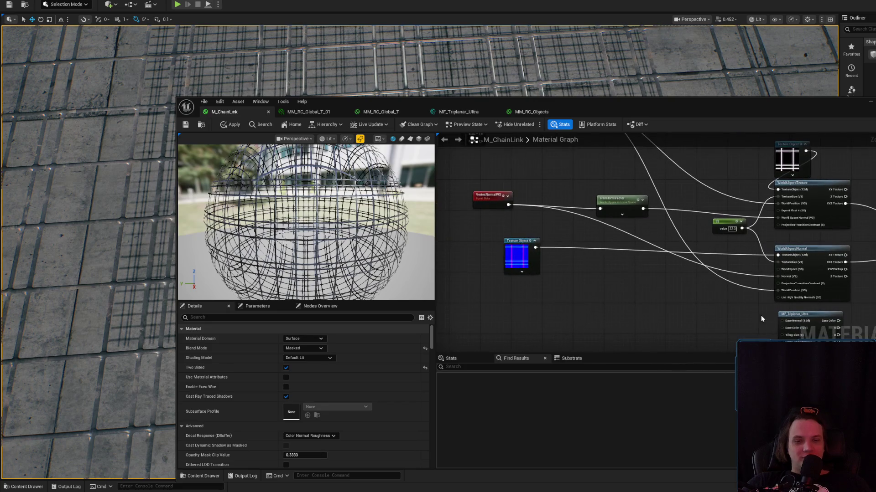
scroll(761, 315, up, 4)
scroll(751, 316, down, 2)
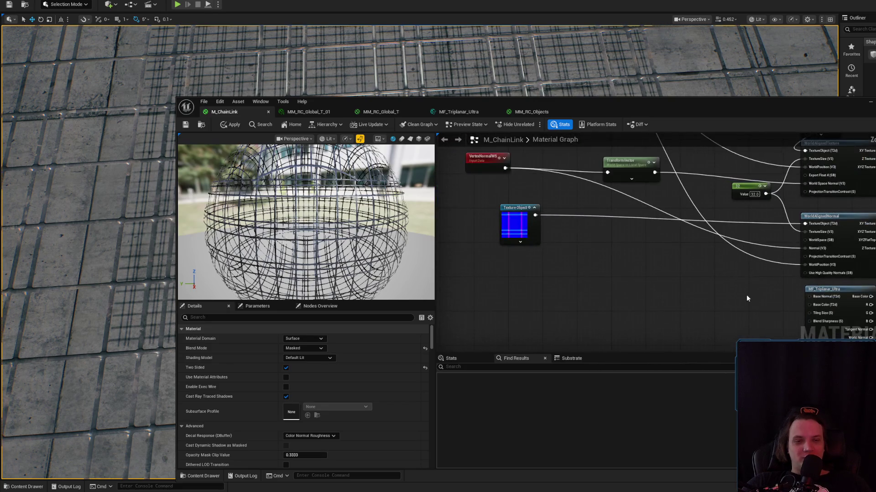
- Move T_Fence_NORM beside MF_Triplanar_Ultra and wire Tangent Normal into the material's Normal
click(840, 296)
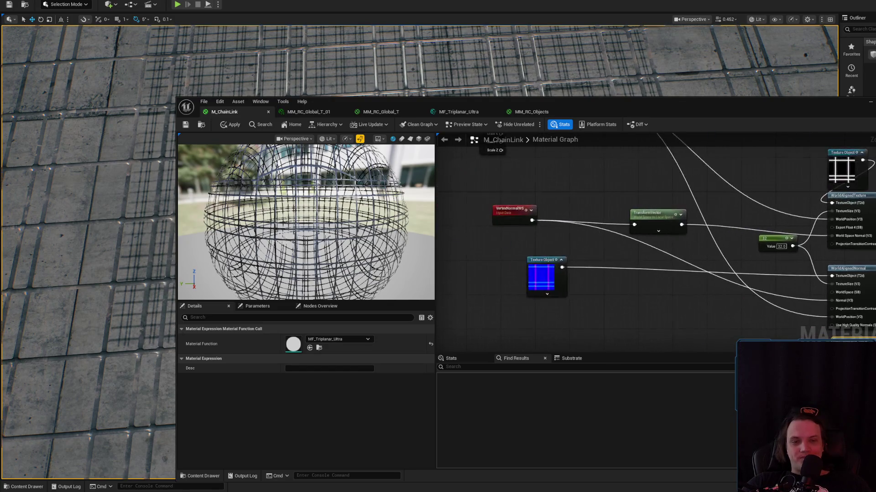
click(498, 225)
mouse_move(499, 224)
mouse_down()
mouse_move(666, 303)
mouse_move(544, 290)
mouse_move(650, 288)
mouse_up()
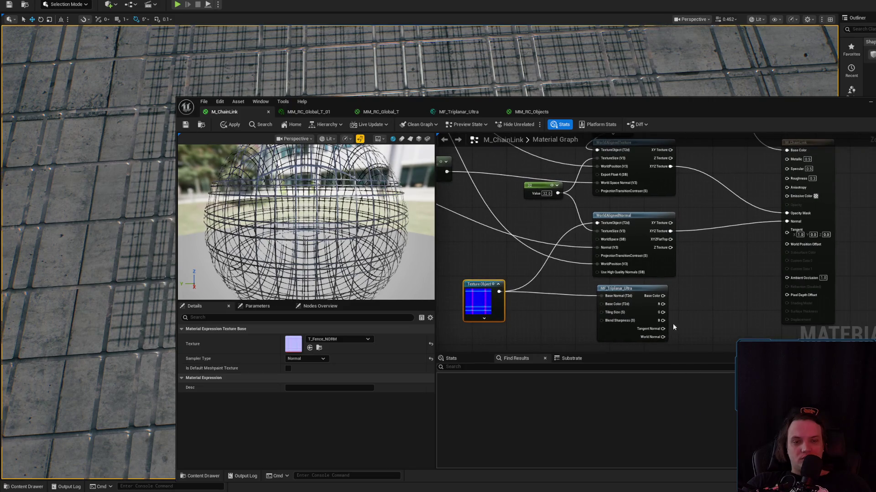
drag(664, 332, 787, 221)
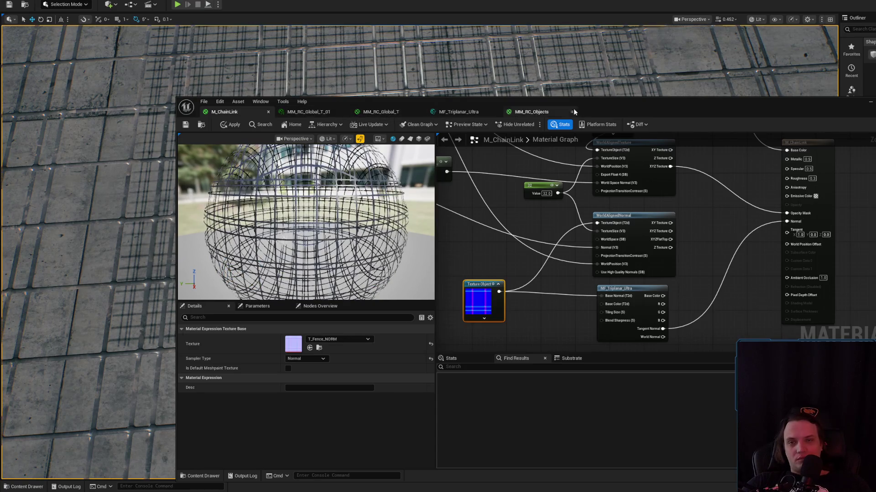
click(533, 112)
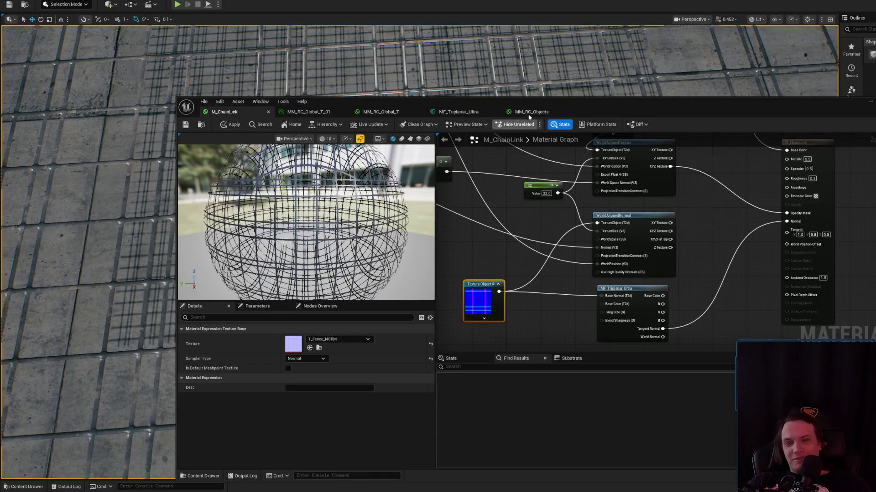
- Search MM_RC_Objects' settings for the tangent-space normal option, then return to the M_ChainLink graph
click(295, 318)
text(ta)
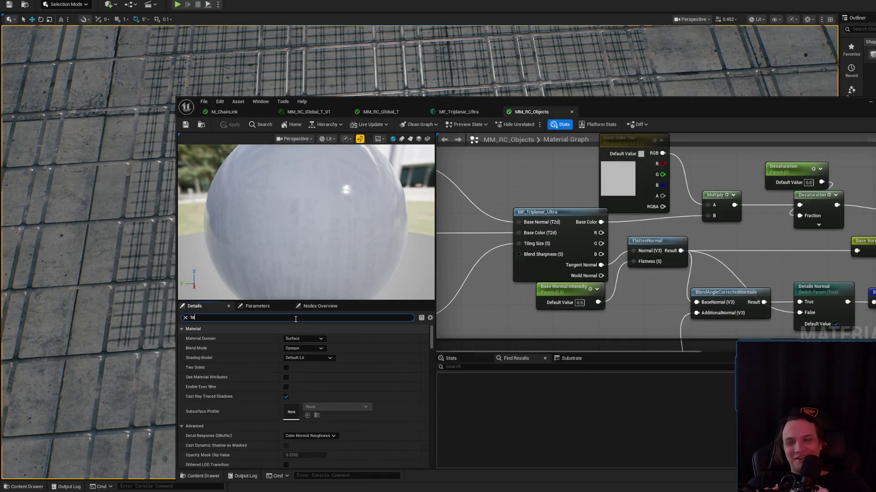
text(gtang)
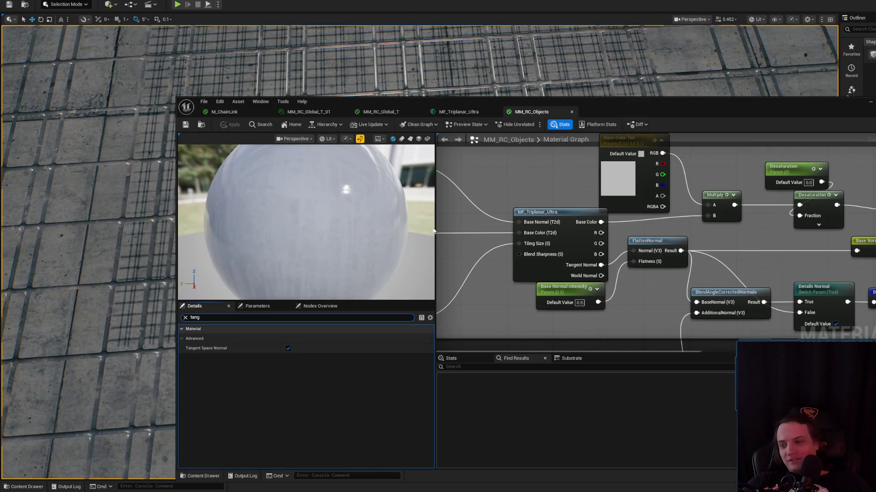
click(233, 112)
mouse_move(586, 272)
mouse_down()
mouse_move(612, 290)
mouse_move(675, 248)
mouse_move(588, 246)
mouse_up()
click(507, 295)
- Remove the old WorldAlignedNormal projection nodes and move the fence texture below the normal texture
scroll(560, 260, up, 3)
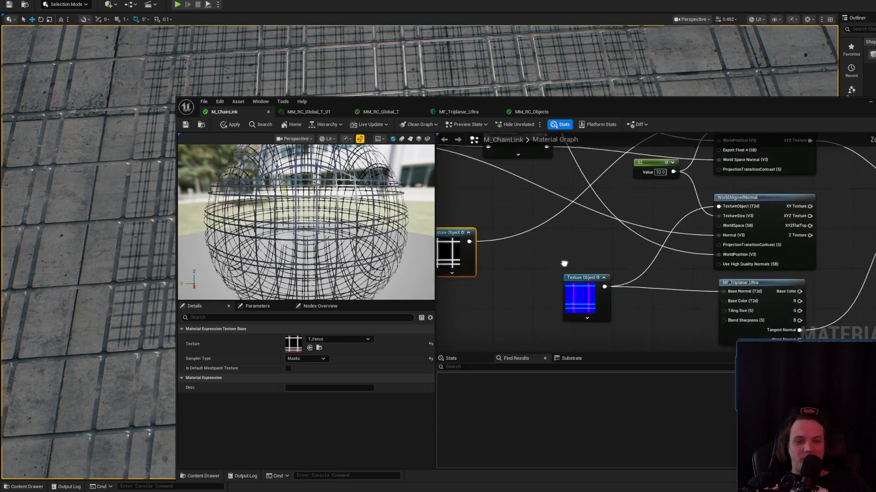
drag(469, 240, 723, 289)
drag(765, 201, 753, 223)
click(753, 223)
drag(653, 255, 634, 212)
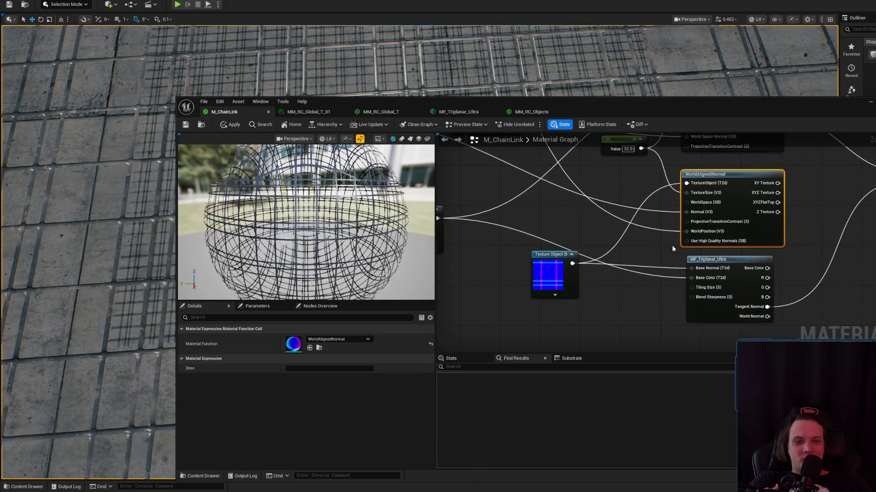
key(Delete)
drag(594, 189, 725, 267)
key(ctrl+z)
key(ctrl+z)
key(ctrl+z)
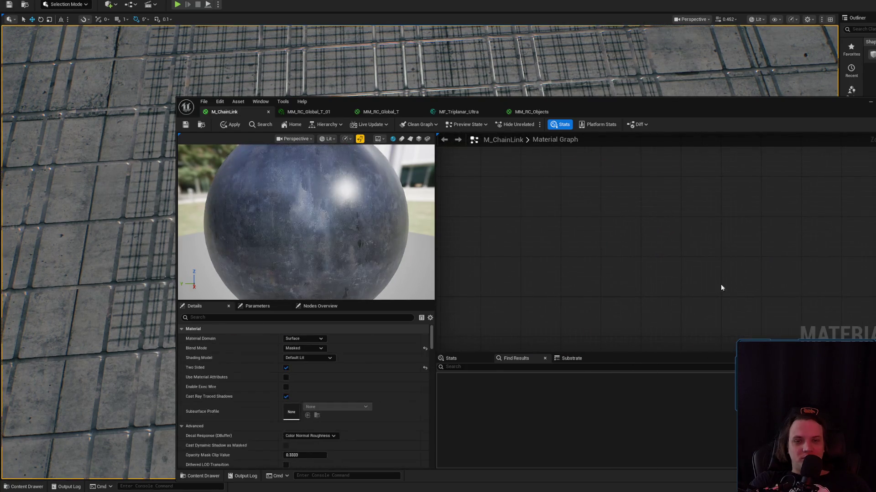
mouse_move(519, 181)
mouse_down()
mouse_move(581, 261)
mouse_move(703, 283)
mouse_move(580, 264)
mouse_move(722, 271)
mouse_up()
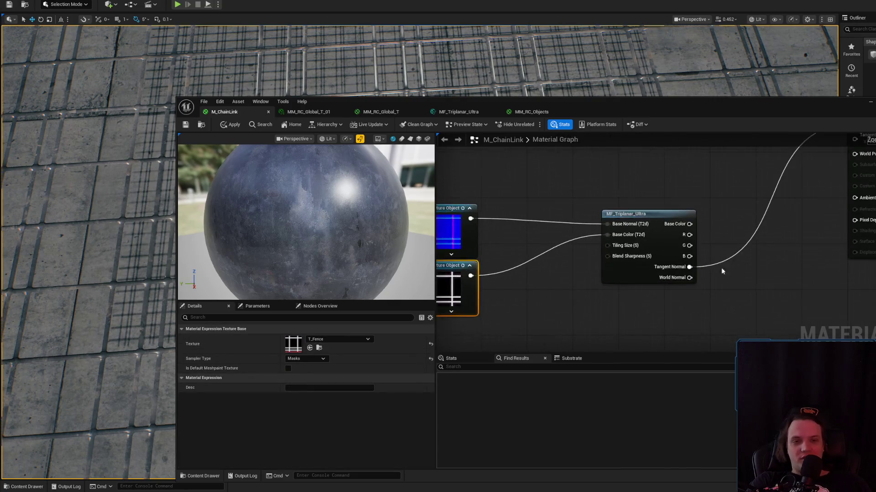
- Add a Multiply node beside MF_Triplanar_Ultra's outputs and connect it to Opacity Mask
mouse_move(689, 224)
mouse_down()
mouse_move(656, 293)
mouse_move(597, 336)
mouse_move(666, 268)
mouse_move(683, 278)
mouse_up()
click(636, 185)
mouse_move(636, 186)
mouse_down()
mouse_move(623, 228)
mouse_move(650, 247)
mouse_up()
drag(698, 250, 714, 252)
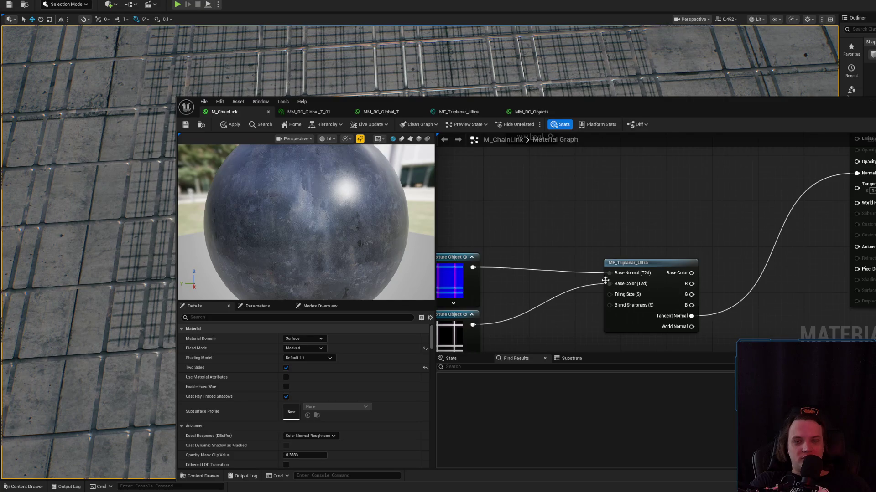
click(658, 285)
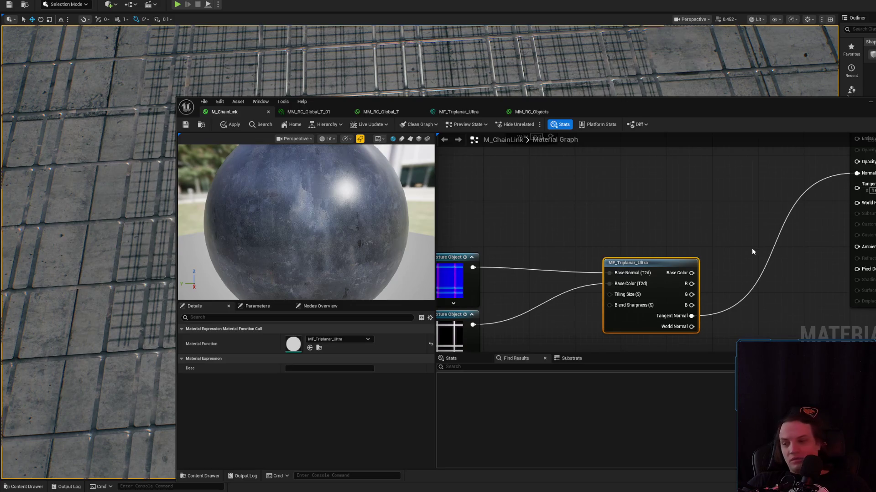
click(756, 209)
drag(756, 209, 697, 235)
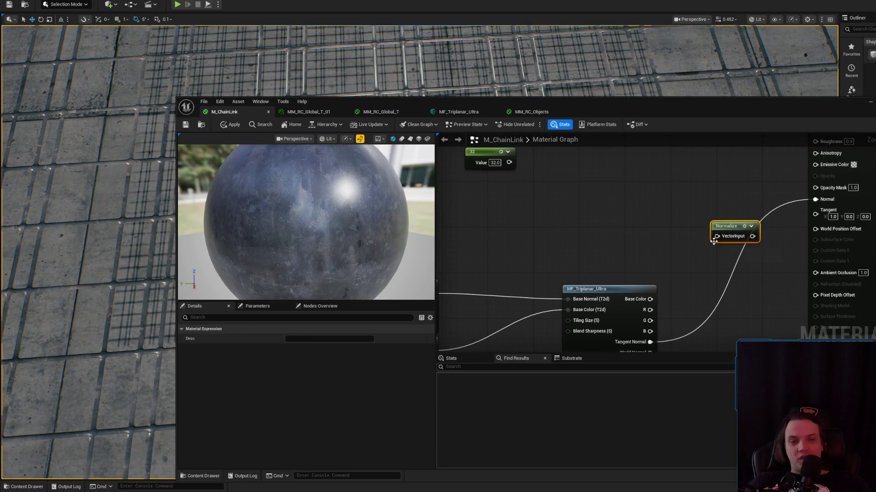
key(ctrl+z)
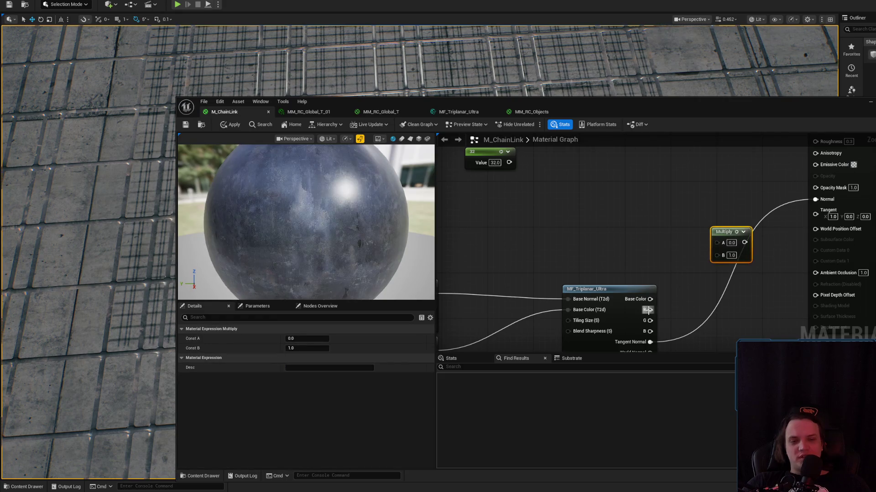
mouse_move(722, 241)
mouse_down()
mouse_move(625, 277)
mouse_move(626, 253)
mouse_move(720, 225)
mouse_up()
click(690, 216)
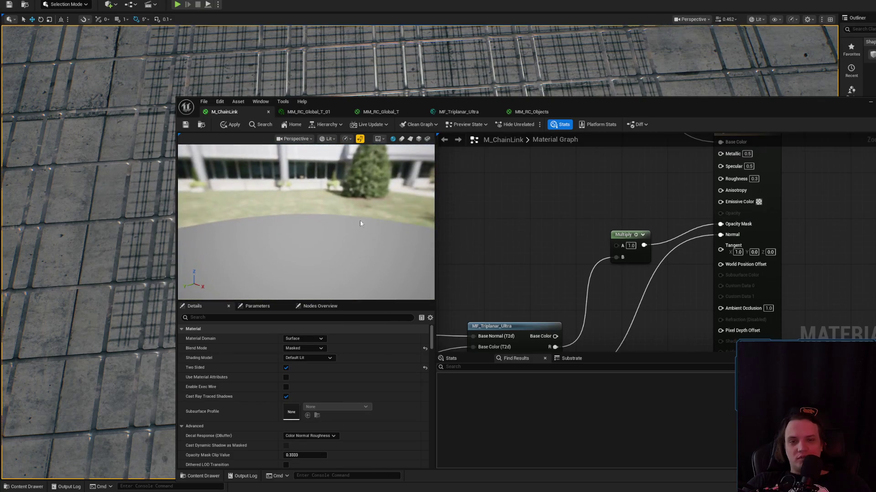
- Feed Multiply's B input from the triplanar G output and add a Constant2Vector below the textures
drag(549, 257, 645, 194)
drag(651, 295, 712, 195)
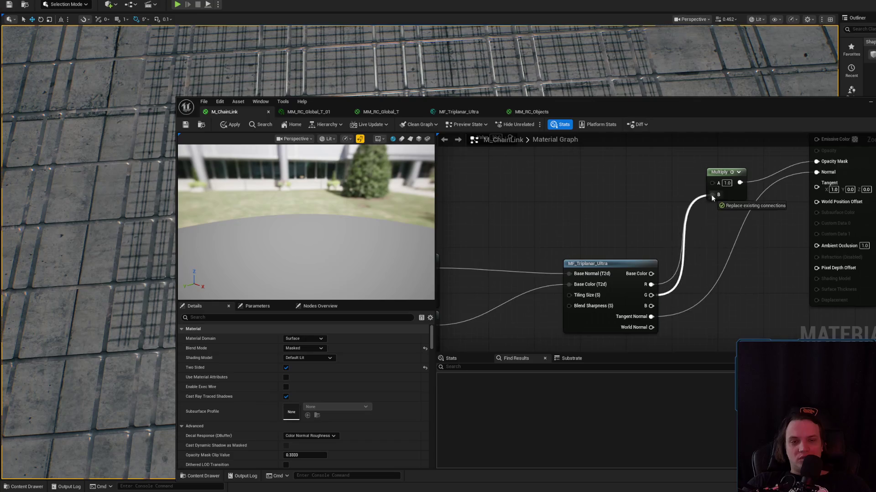
drag(317, 233, 345, 172)
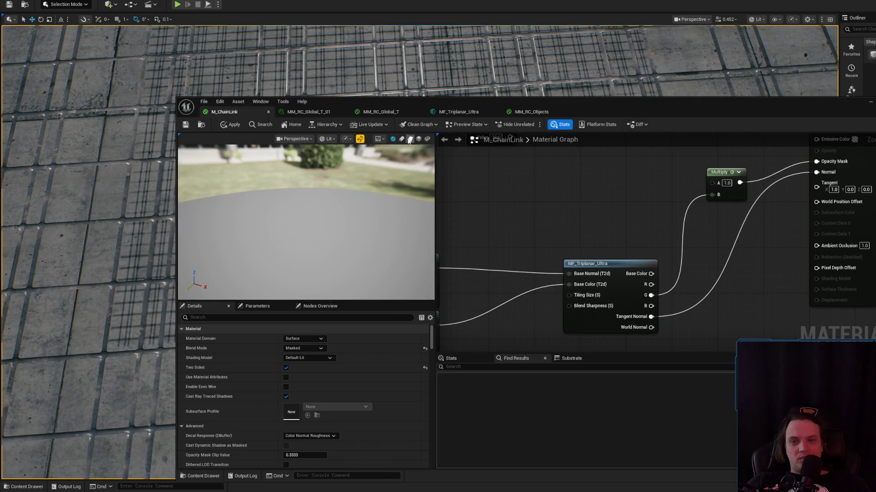
drag(550, 239, 597, 225)
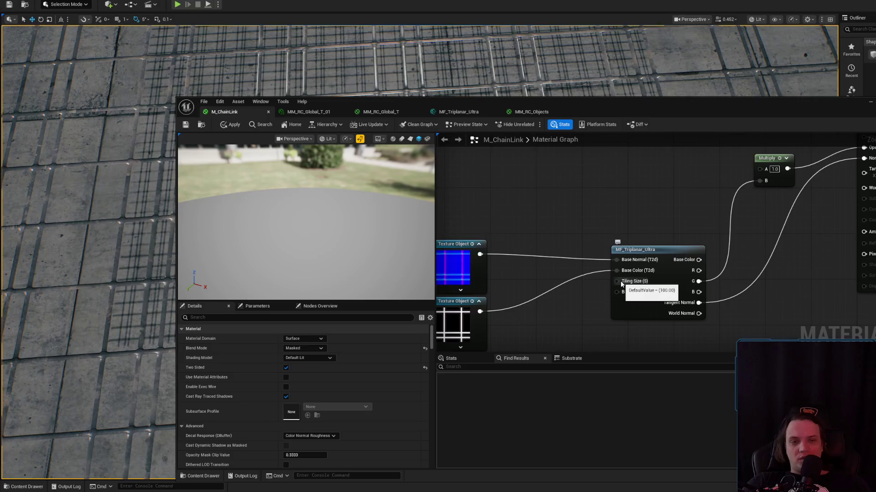
click(515, 318)
- Replace the stray Constant2Vector with a scalar Param of 1.0 wired to Tiling Size, then apply
right_click(520, 319)
key(Delete)
click(535, 311)
right_click(542, 313)
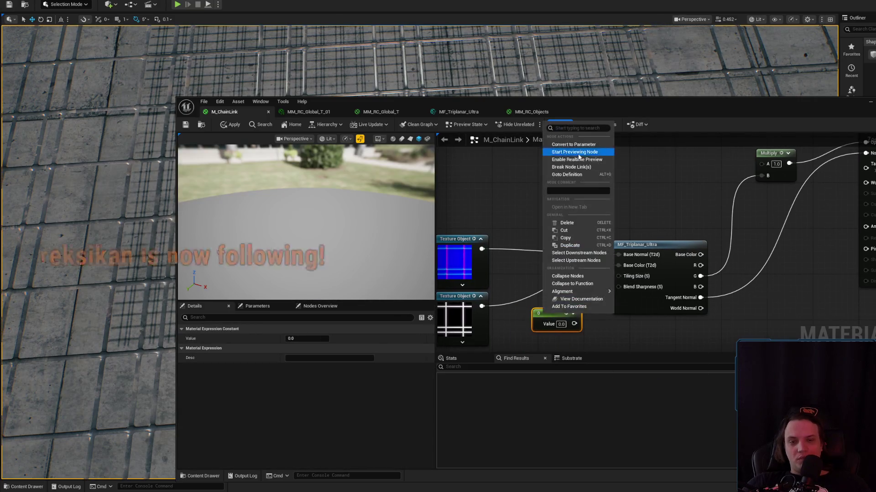
click(591, 164)
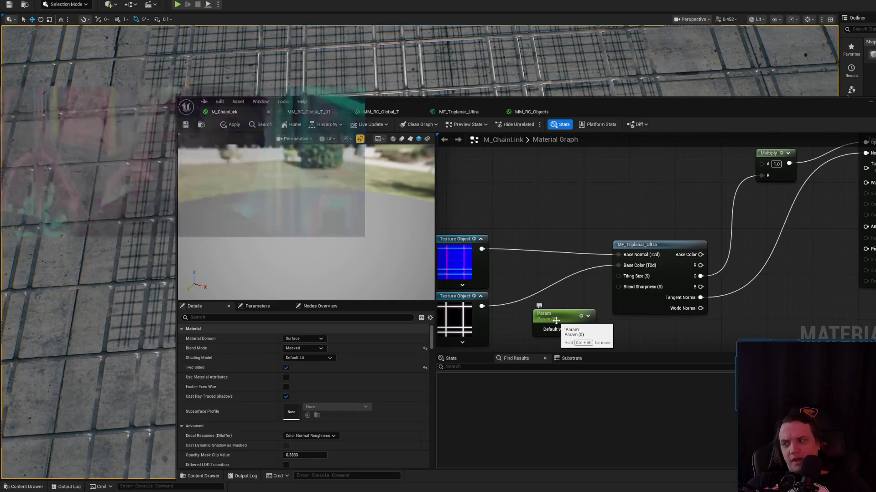
click(542, 318)
click(301, 356)
text(1)
drag(589, 330, 618, 276)
mouse_move(238, 183)
mouse_down()
mouse_move(251, 155)
mouse_move(253, 178)
mouse_move(229, 142)
mouse_up()
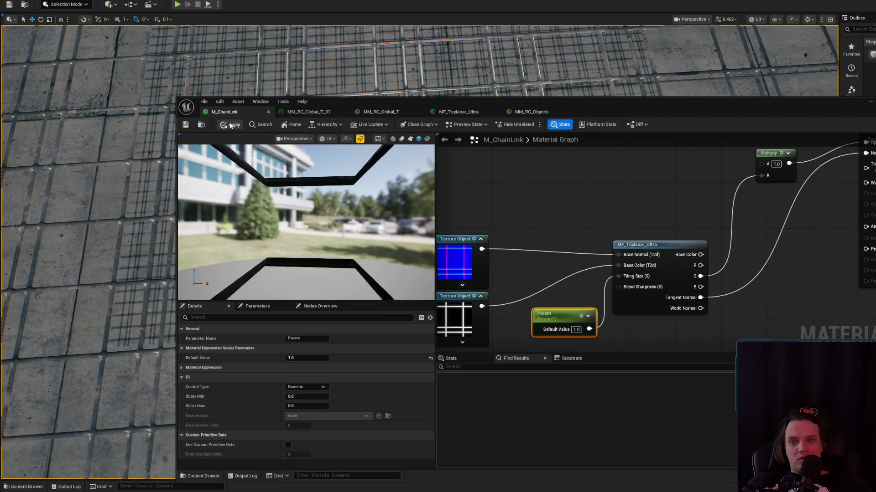
click(230, 125)
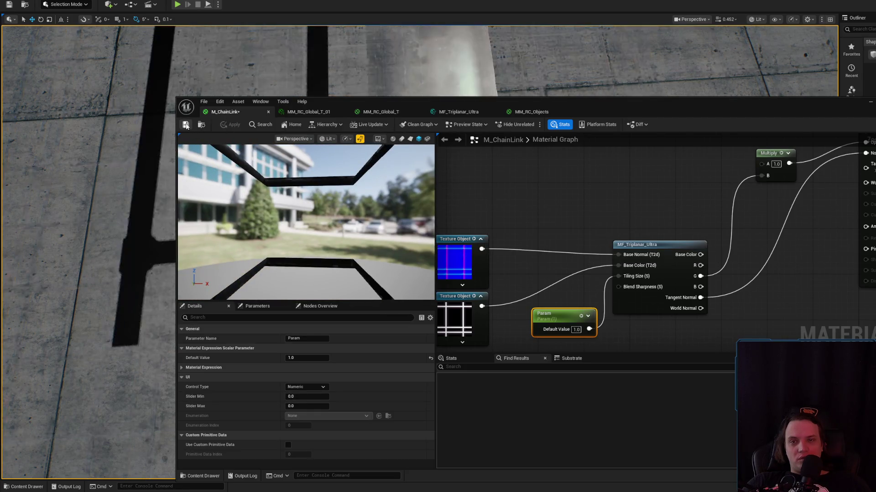
- Raise Param to about 669, view the floor in the level, and reopen MM_RC_Objects
drag(306, 358, 347, 358)
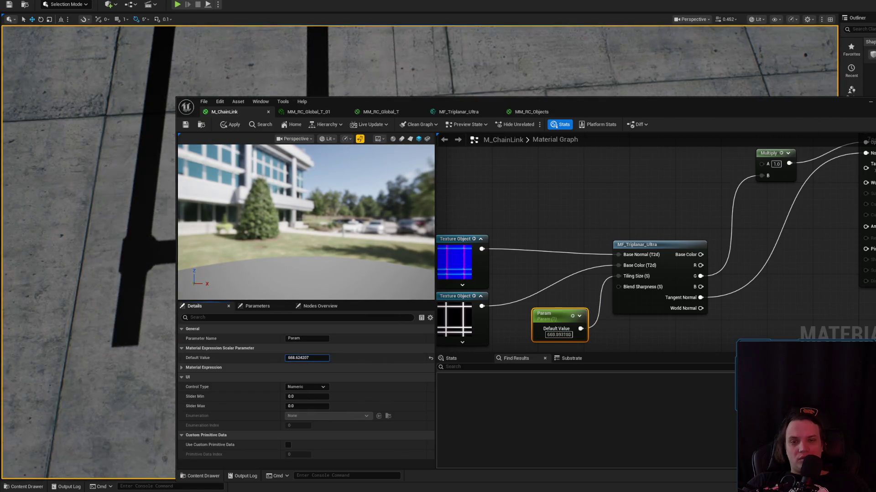
key(alt+Tab)
mouse_move(556, 193)
mouse_down()
mouse_move(519, 235)
mouse_move(426, 280)
mouse_up()
scroll(473, 257, up, 1)
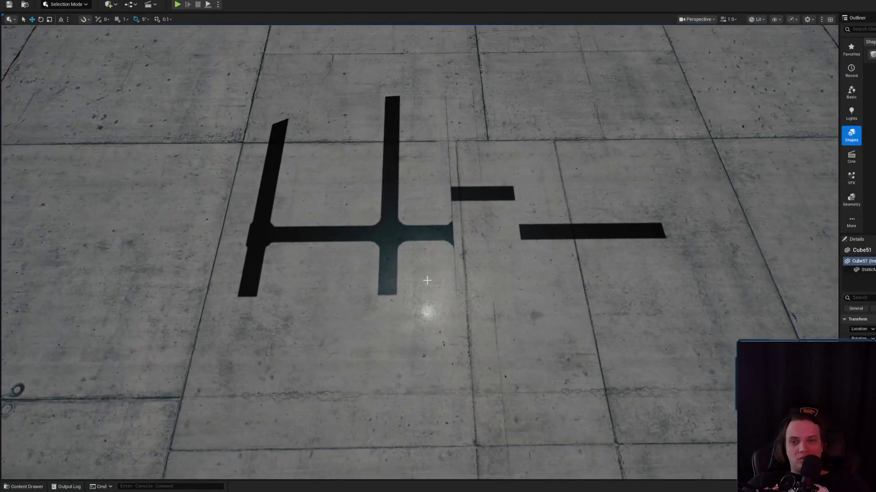
key(ctrl+space)
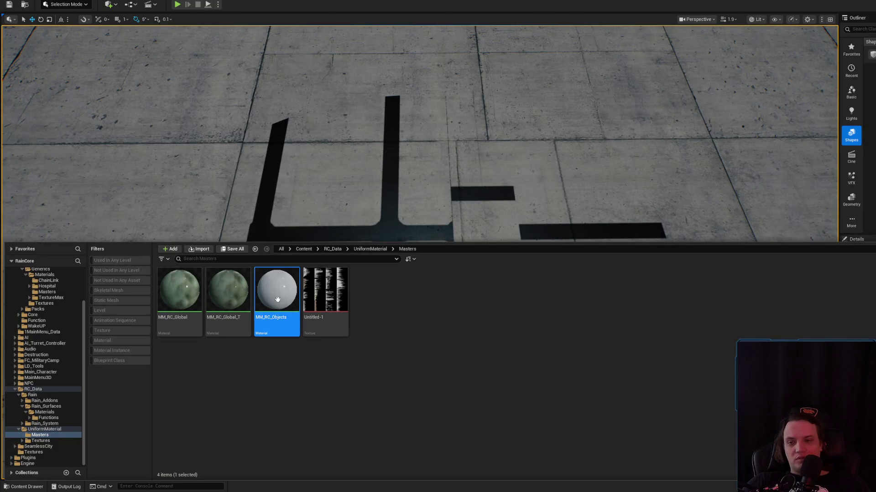
mouse_move(393, 190)
mouse_down()
mouse_move(464, 214)
mouse_move(475, 254)
mouse_move(389, 261)
mouse_move(388, 290)
mouse_move(420, 228)
mouse_up()
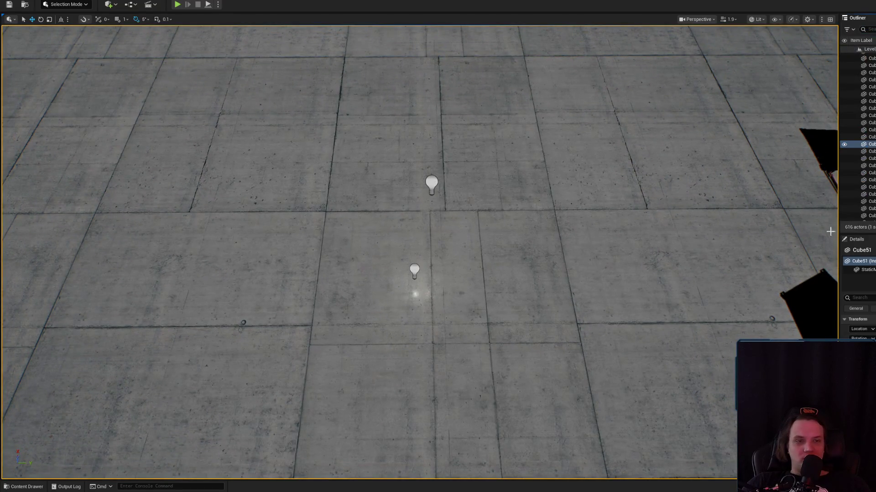
key(ctrl+space)
double_click(287, 272)
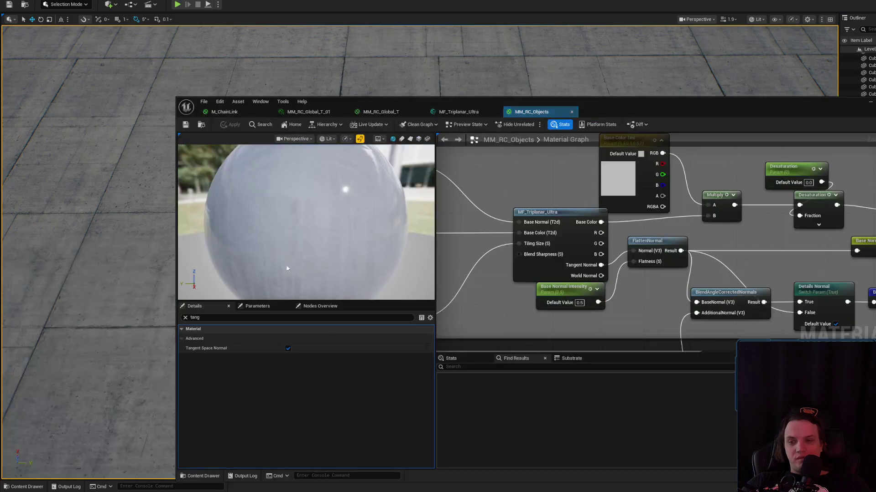
- Set Param to 100, feed Multiply's B from the triplanar Base Color, and apply
click(224, 112)
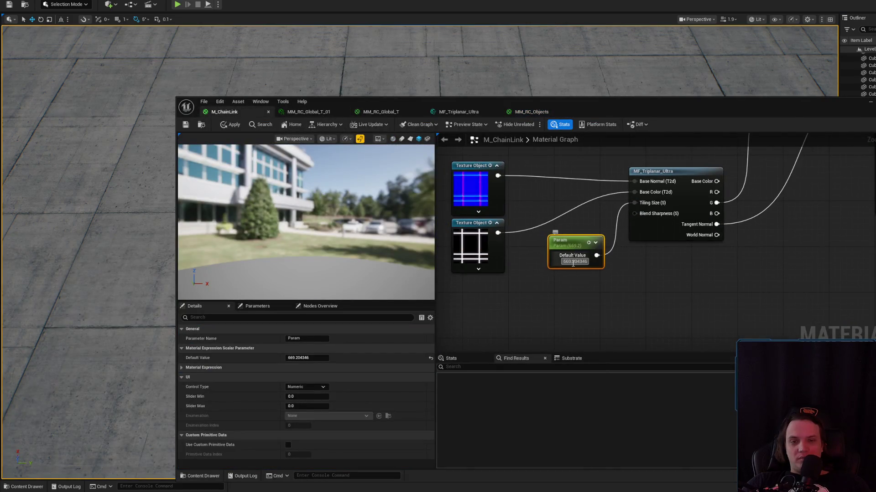
text(100)
key(Return)
click(715, 278)
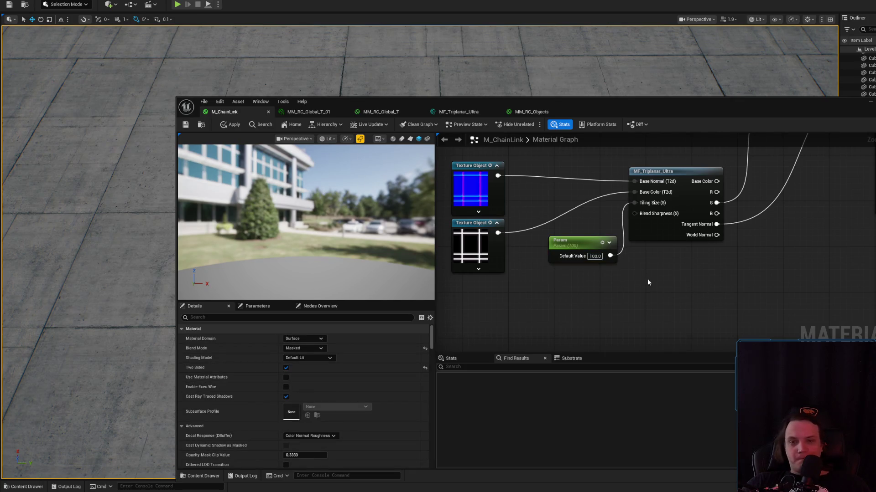
drag(652, 291, 631, 323)
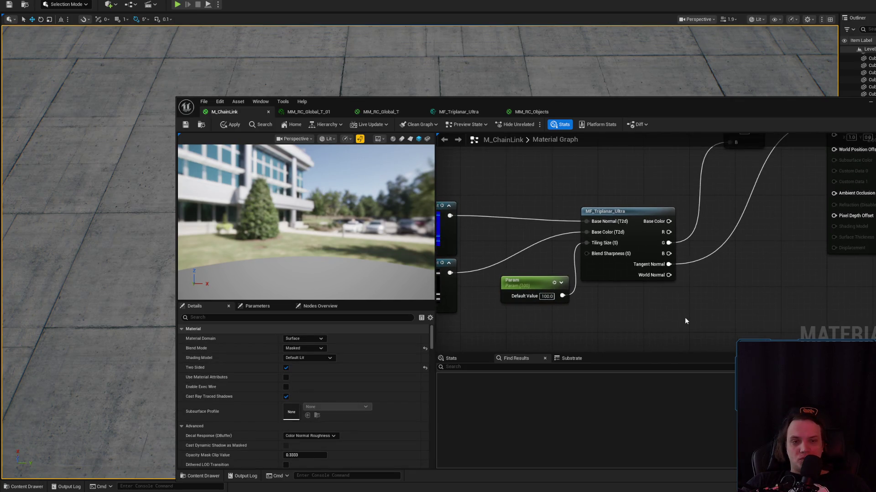
drag(685, 318, 652, 354)
mouse_move(635, 276)
mouse_down()
mouse_move(639, 285)
mouse_move(701, 195)
mouse_up()
click(232, 124)
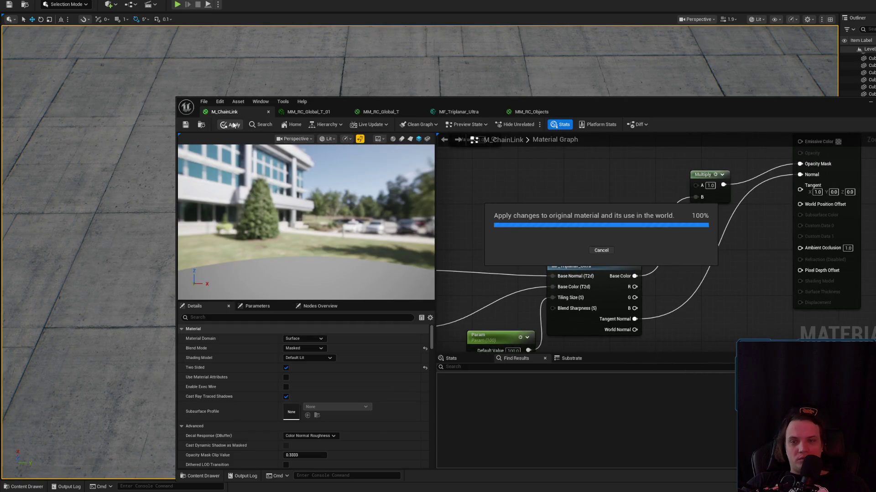
- Tidy the M_ChainLink graph by moving Param left, then compare against MM_RC_Objects' graph
drag(729, 270, 715, 334)
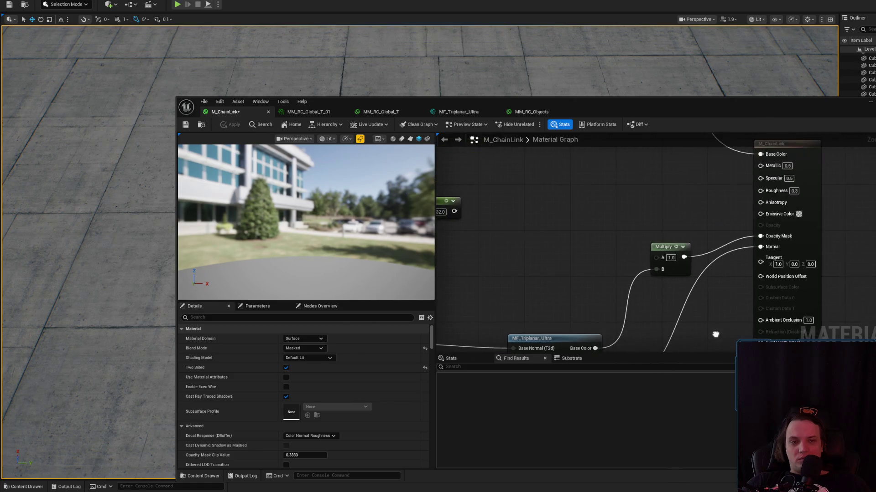
drag(370, 222, 370, 201)
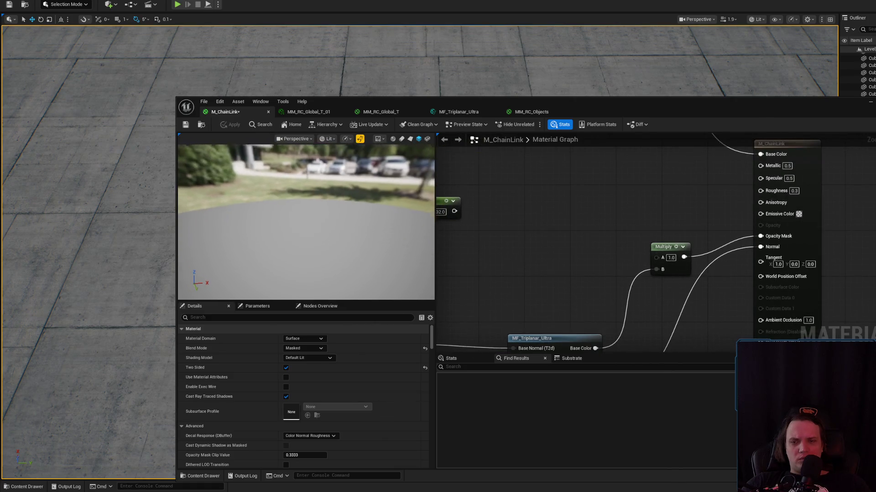
drag(675, 169, 794, 85)
click(479, 276)
mouse_move(538, 283)
mouse_down()
mouse_move(539, 244)
mouse_move(555, 210)
mouse_up()
click(488, 260)
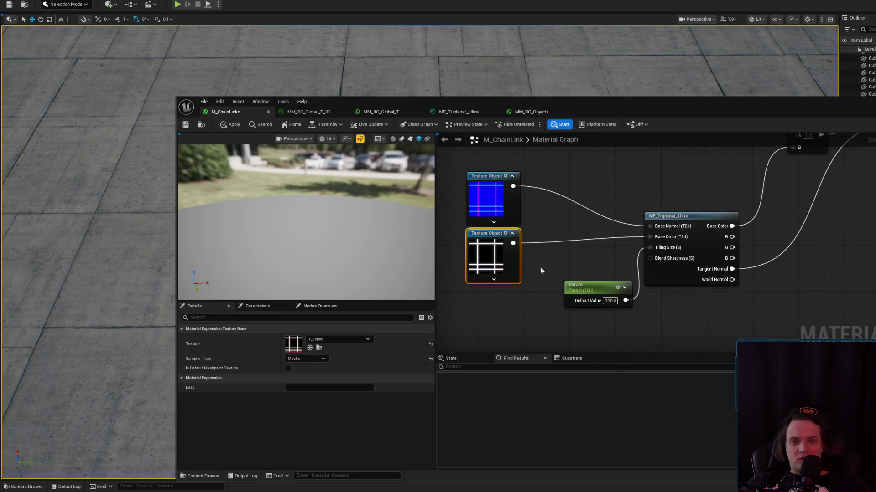
drag(602, 286, 551, 290)
mouse_move(838, 254)
mouse_down()
mouse_move(693, 299)
mouse_move(694, 342)
mouse_up()
click(445, 113)
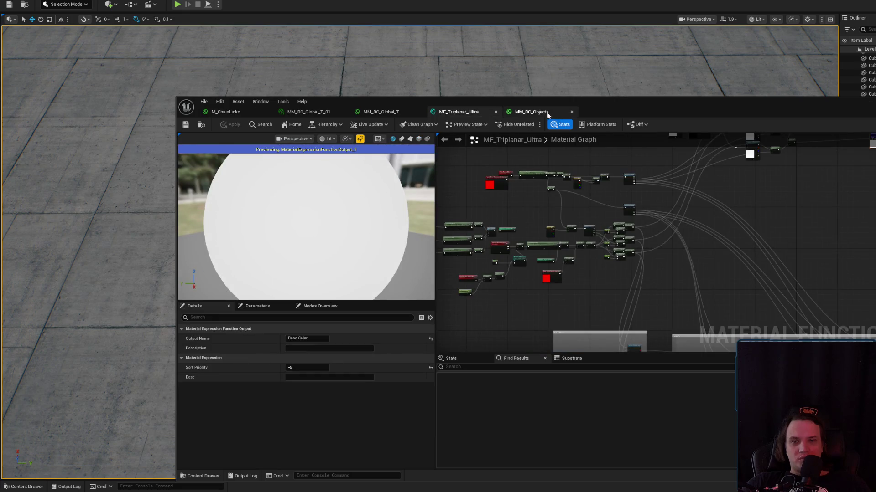
click(529, 111)
mouse_move(625, 253)
mouse_down()
mouse_move(748, 201)
mouse_move(787, 232)
mouse_move(875, 247)
mouse_move(875, 294)
mouse_up()
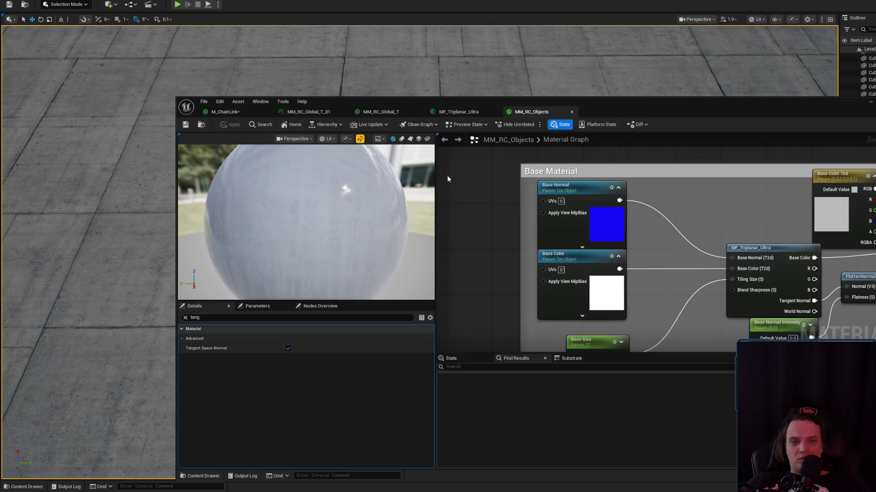
- Disconnect the Multiply from Opacity Mask in M_ChainLink and apply the change
click(459, 112)
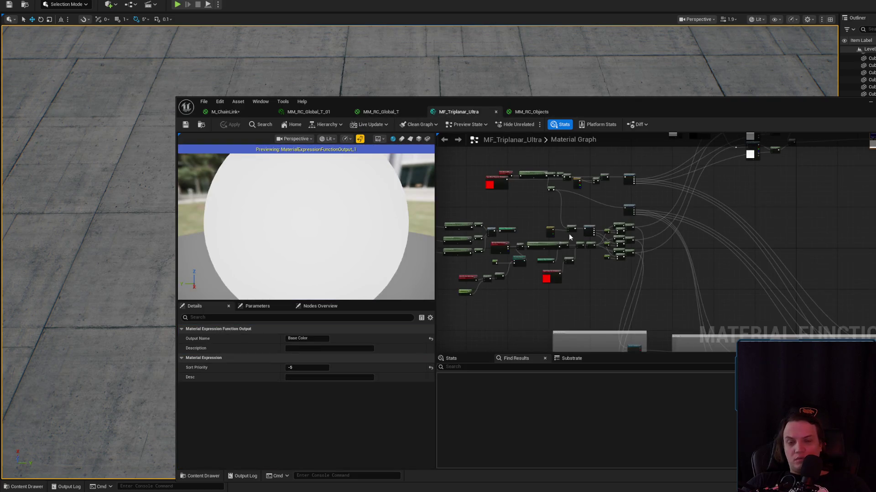
drag(570, 237, 648, 191)
click(248, 112)
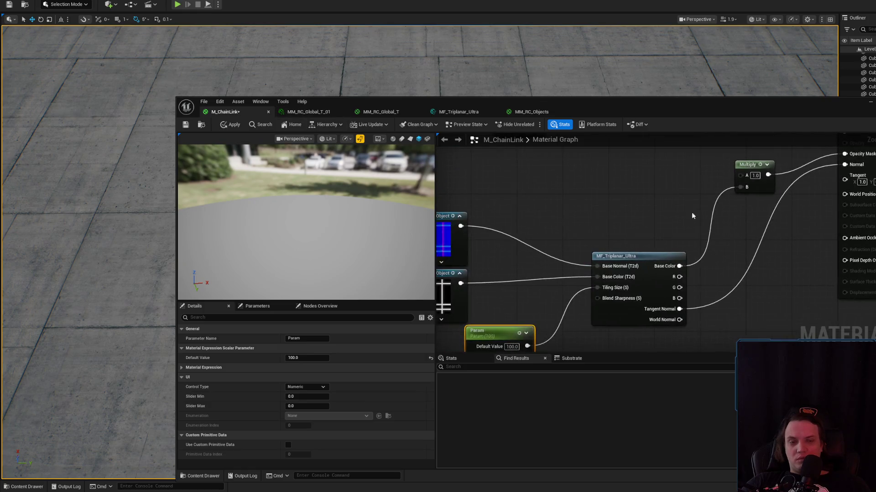
drag(722, 215, 668, 229)
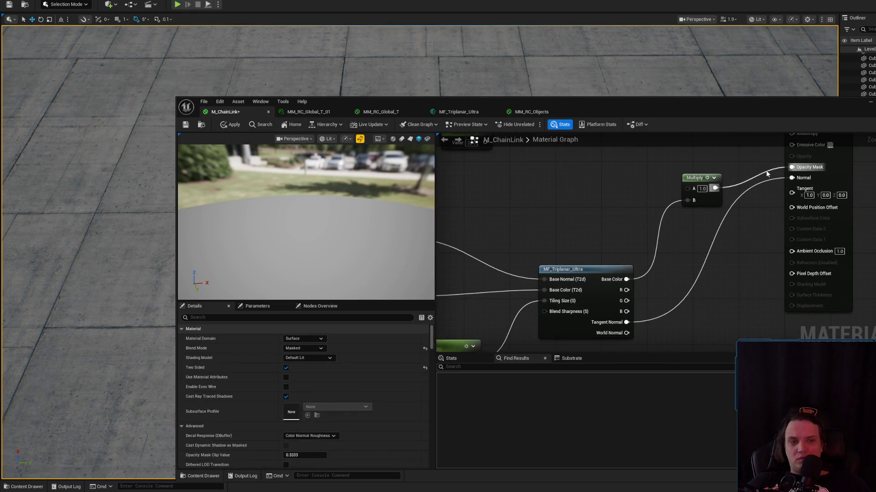
alt+click(766, 169)
click(231, 126)
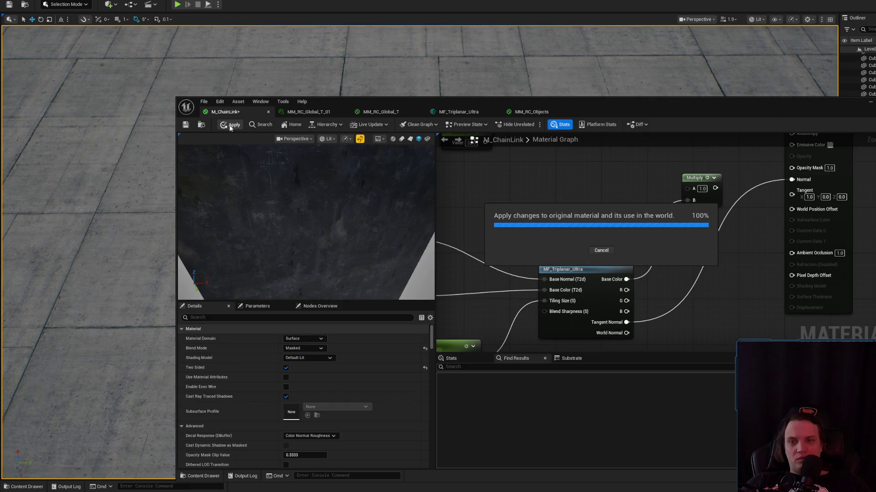
- Inspect the unmasked floor plane in the level viewport from a lower, closer angle
click(870, 106)
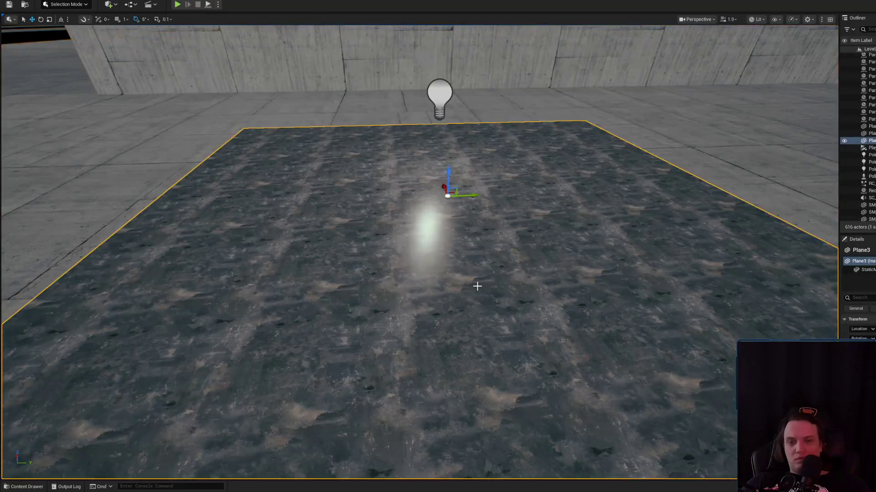
drag(477, 285, 477, 310)
key(alt+Tab)
mouse_move(616, 241)
mouse_down()
mouse_move(757, 243)
mouse_move(645, 225)
mouse_up()
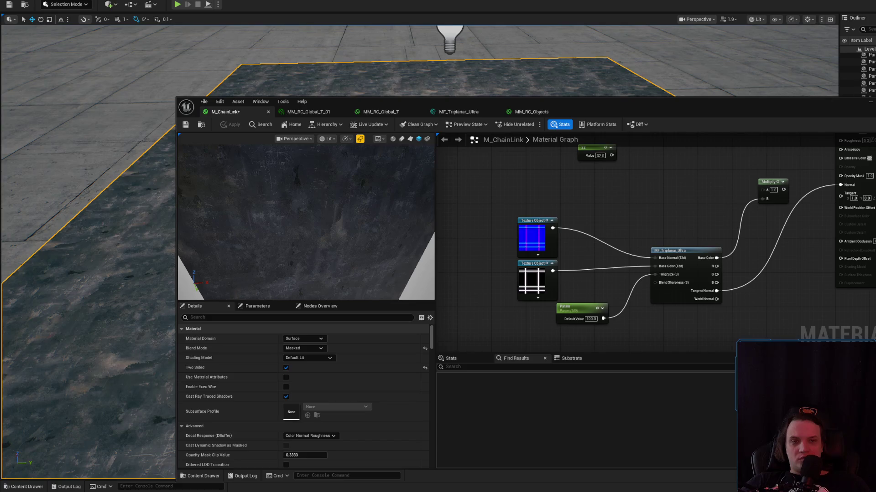
click(870, 102)
mouse_move(436, 246)
mouse_down()
mouse_move(436, 223)
mouse_move(436, 264)
mouse_up()
key(alt+Tab)
drag(844, 169, 769, 231)
- Browse M_ChainLink's material settings, filtering by 'n' and then clearing the search
click(769, 231)
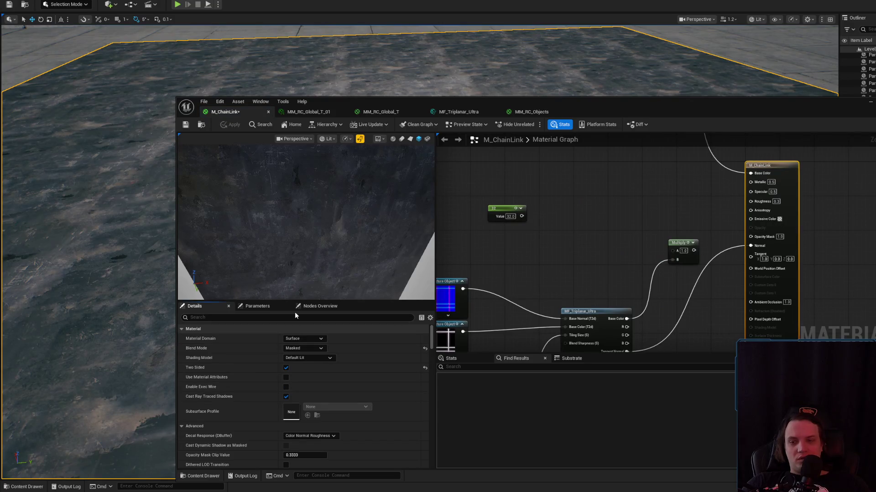
text(tan)
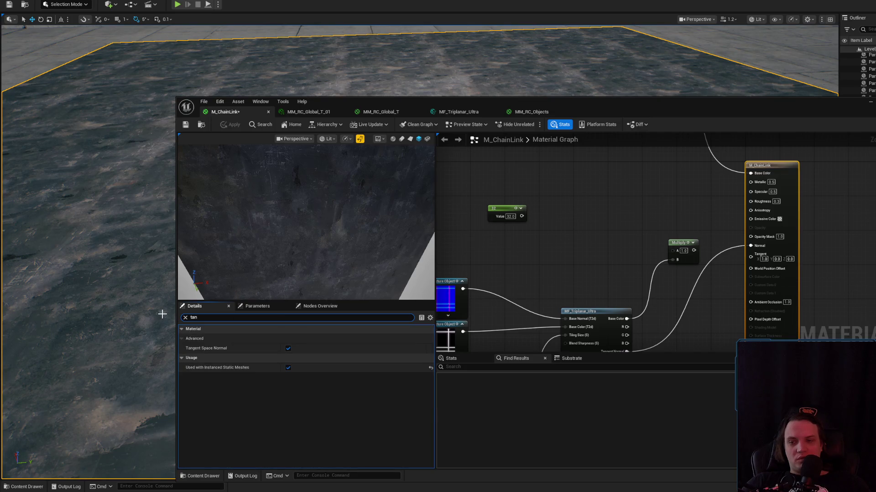
click(185, 318)
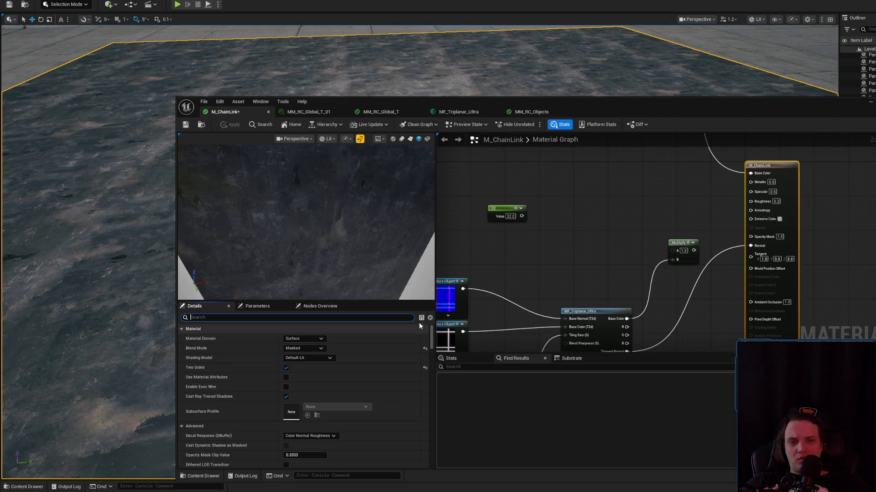
scroll(644, 247, down, 3)
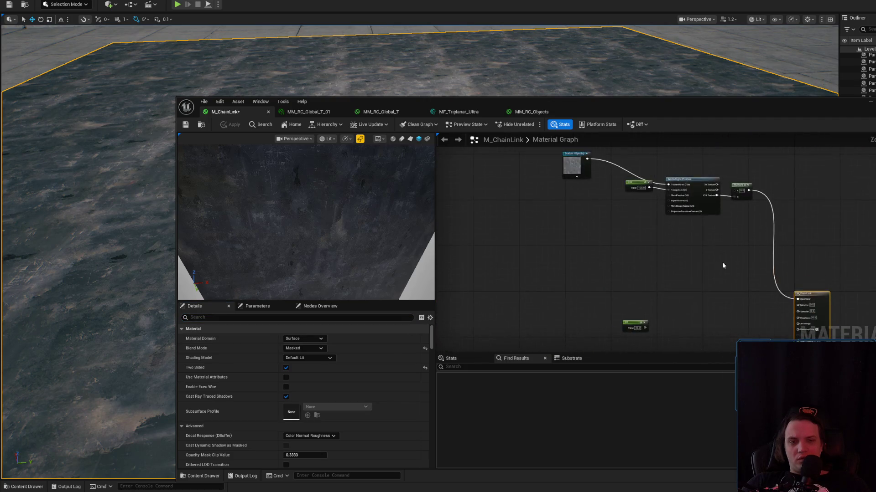
scroll(710, 229, up, 3)
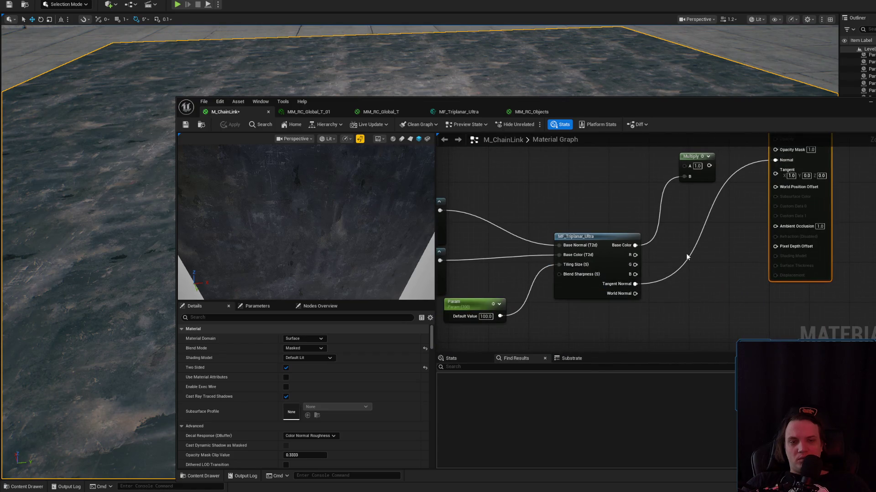
- Review MF_Triplanar_Ultra and MM_RC_Objects' Base Color Tint nodes, then bring up MI_ChainLink_01's options
click(475, 114)
scroll(684, 246, up, 3)
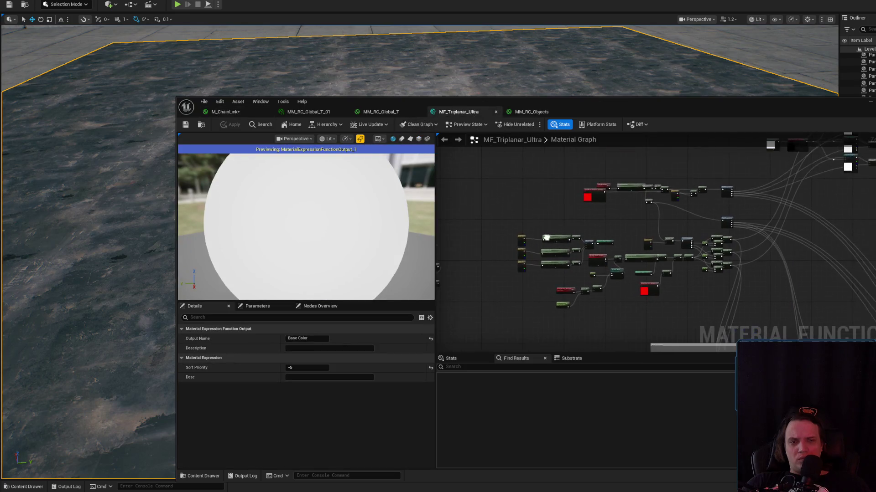
scroll(685, 246, down, 3)
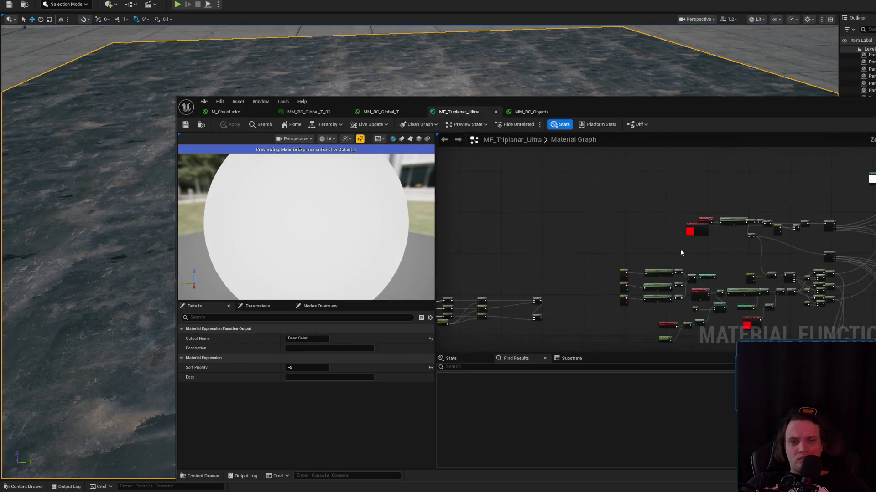
click(532, 112)
drag(547, 228, 370, 202)
click(238, 112)
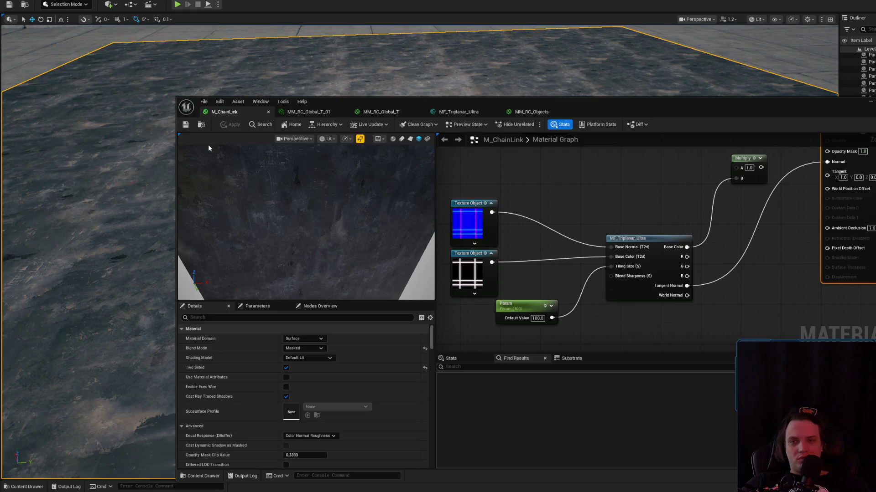
key(ctrl+space)
right_click(409, 347)
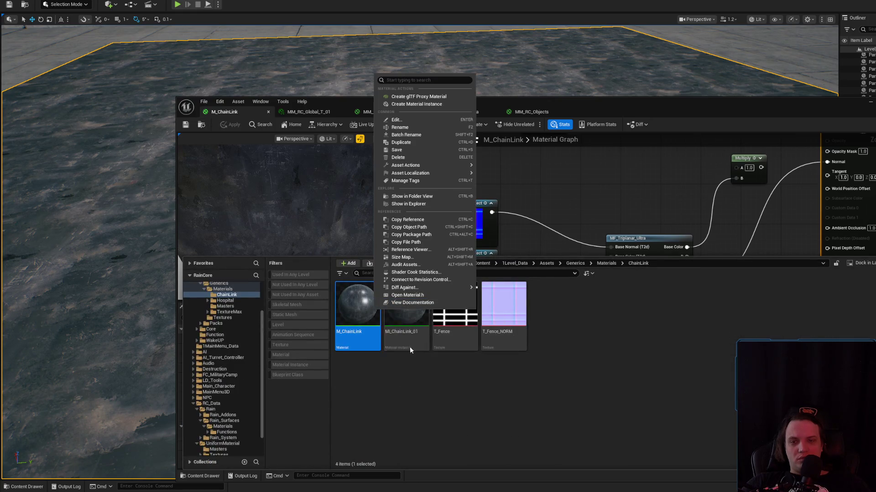
- Open MI_ChainLink_01 and override OffsetDistance at 1.75495, Param at 100, and Position Offset on
click(404, 328)
double_click(403, 328)
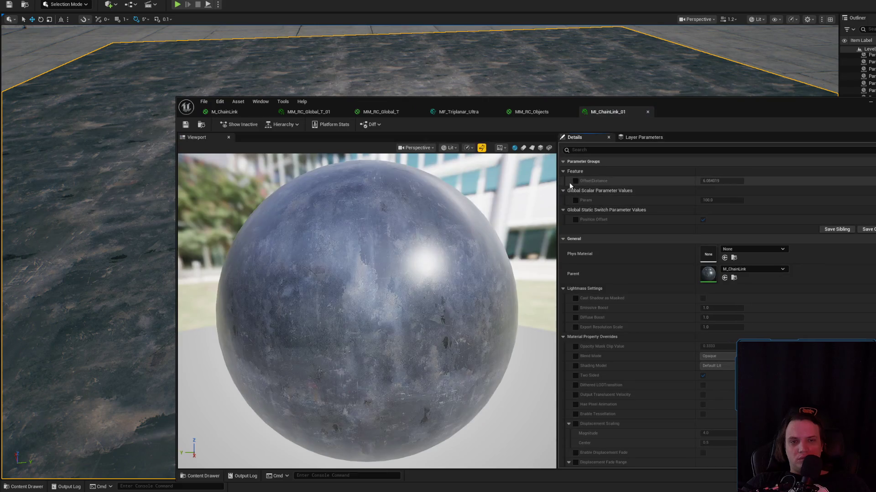
click(576, 181)
click(576, 200)
mouse_move(721, 181)
mouse_down()
mouse_move(709, 181)
mouse_move(721, 181)
mouse_up()
click(575, 219)
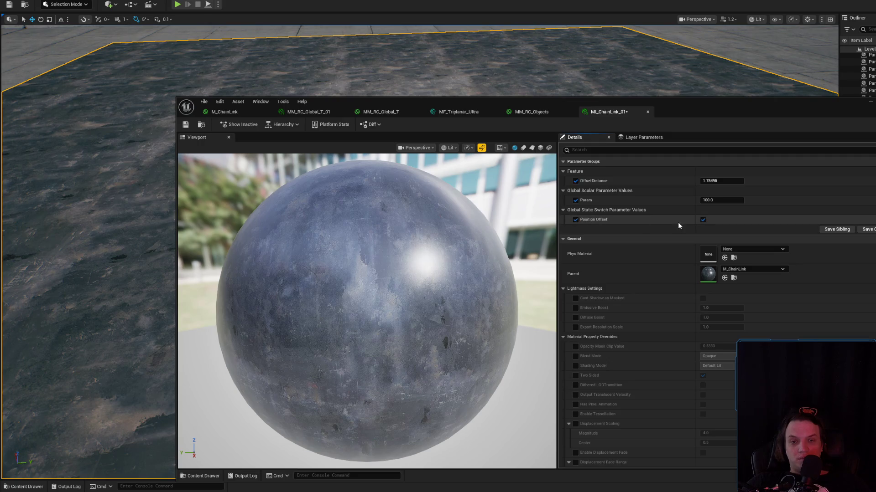
drag(642, 105, 875, 88)
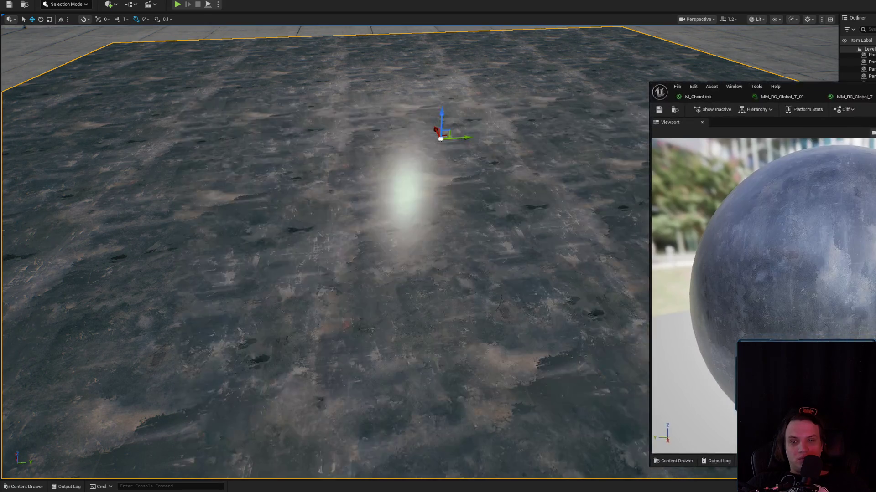
- Save the MI_ChainLink_01 instance and inspect the new checkerboard pattern across the floor plane
scroll(445, 208, down, 5)
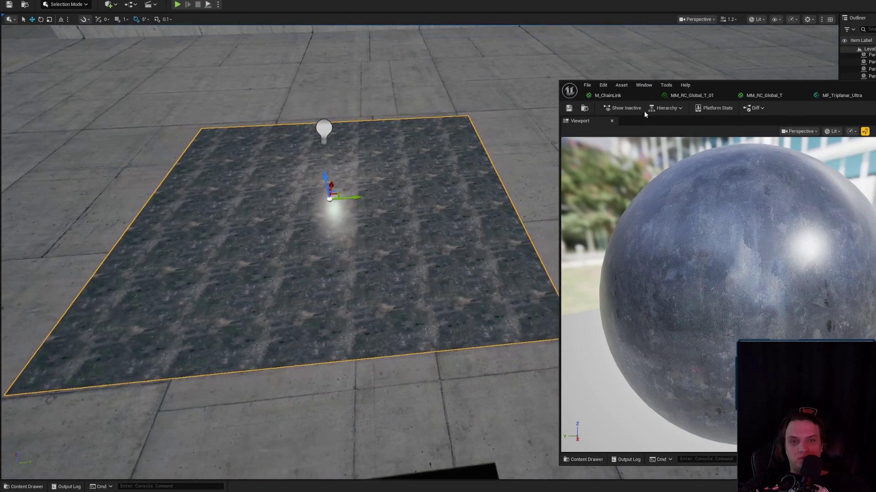
click(569, 109)
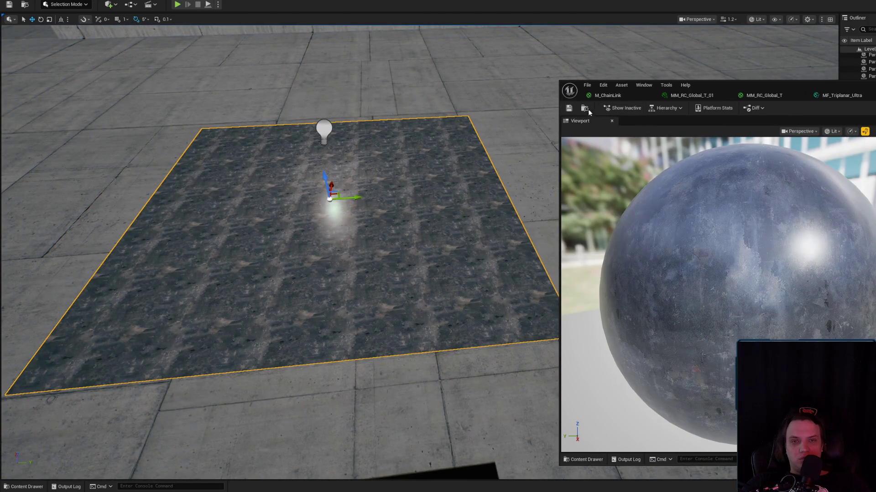
scroll(405, 278, up, 5)
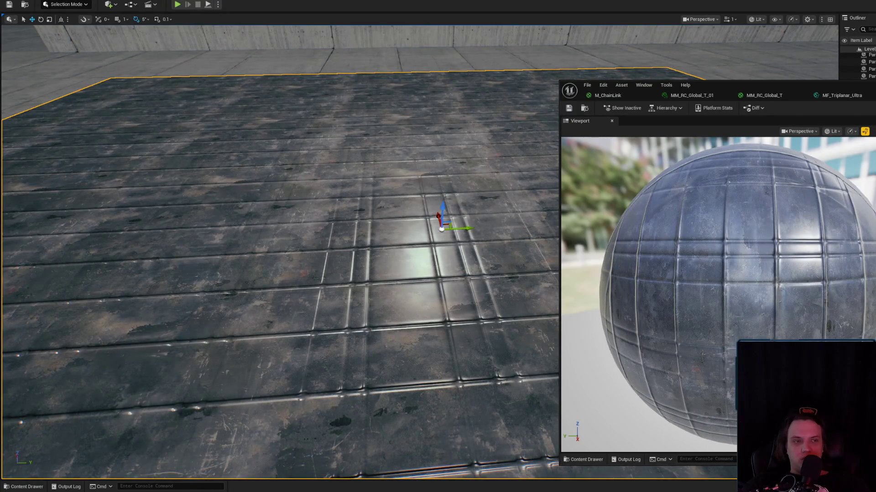
scroll(280, 251, down, 3)
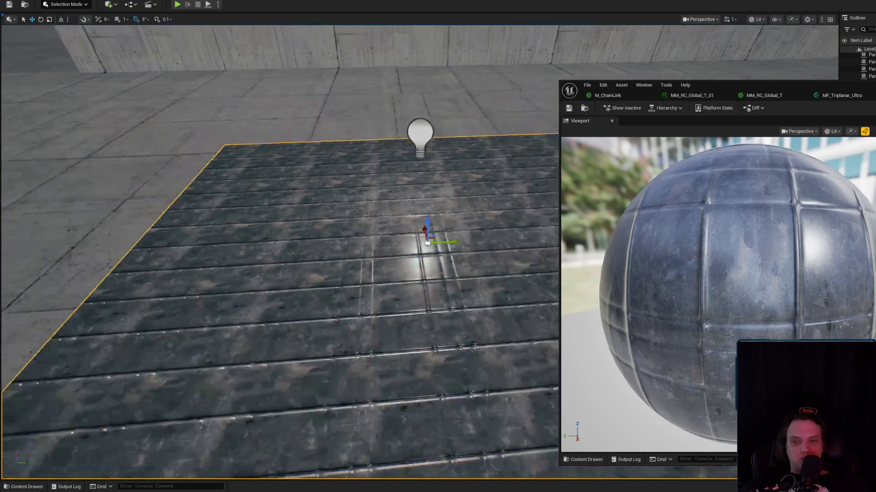
scroll(280, 251, up, 6)
scroll(280, 250, down, 2)
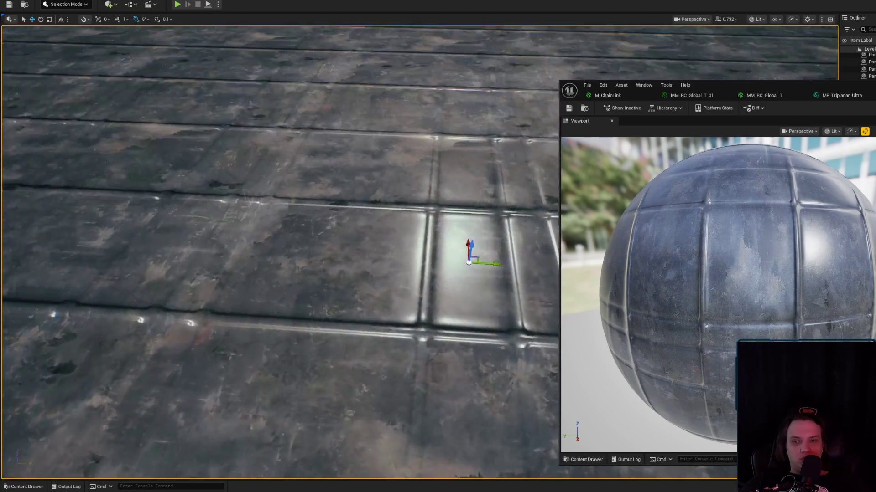
scroll(455, 256, down, 3)
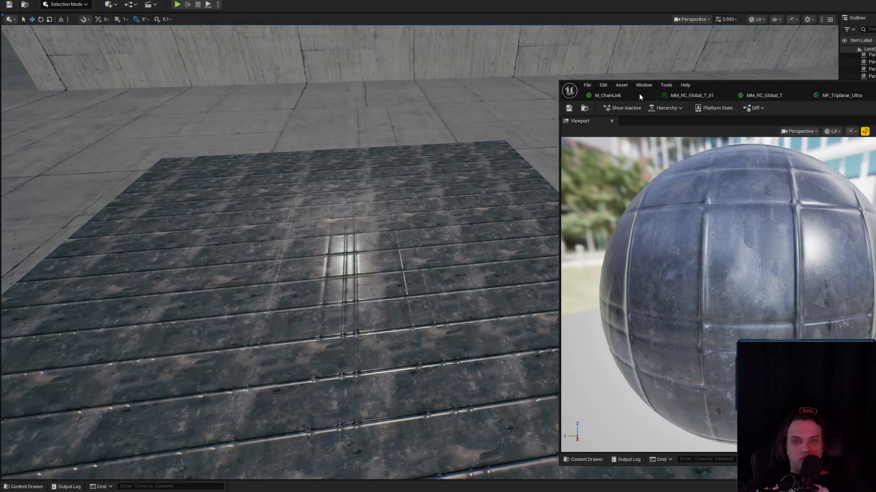
click(639, 94)
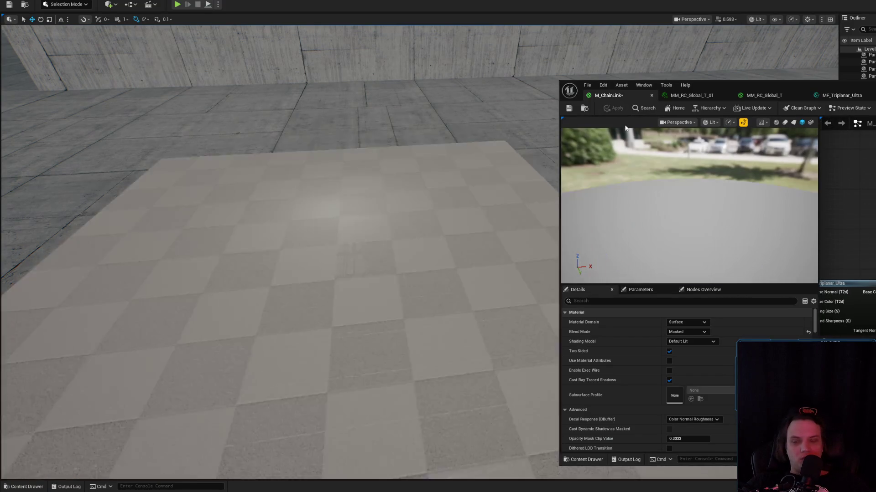
- Delete the chain-link grid mesh near the crate and move the material editor out of the way
mouse_move(463, 182)
mouse_down()
mouse_move(429, 228)
mouse_move(462, 253)
mouse_up()
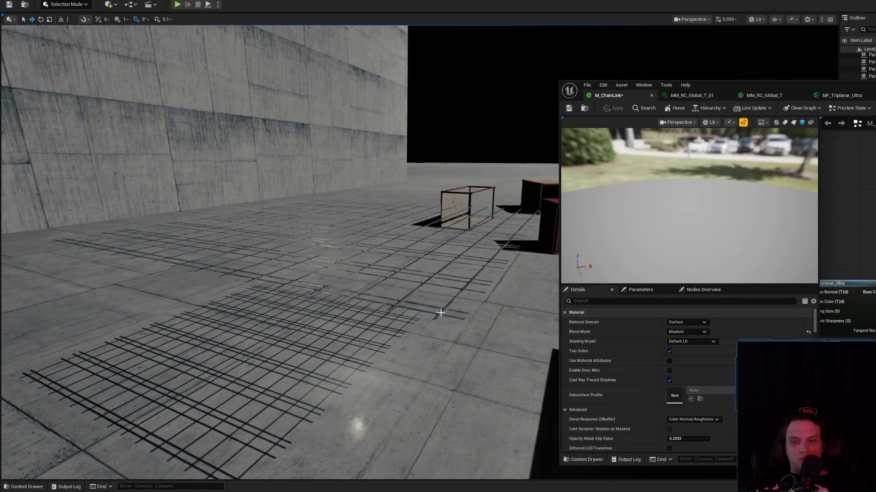
mouse_move(441, 312)
mouse_down()
mouse_move(461, 293)
mouse_move(393, 221)
mouse_up()
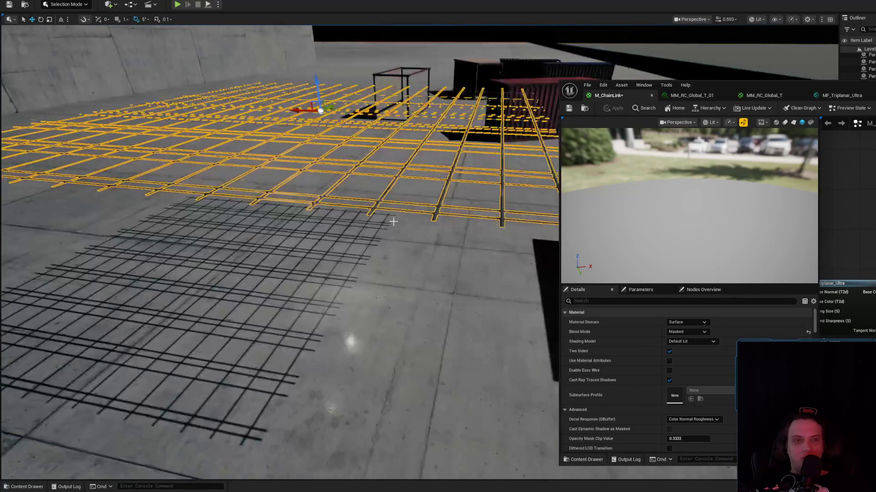
key(Delete)
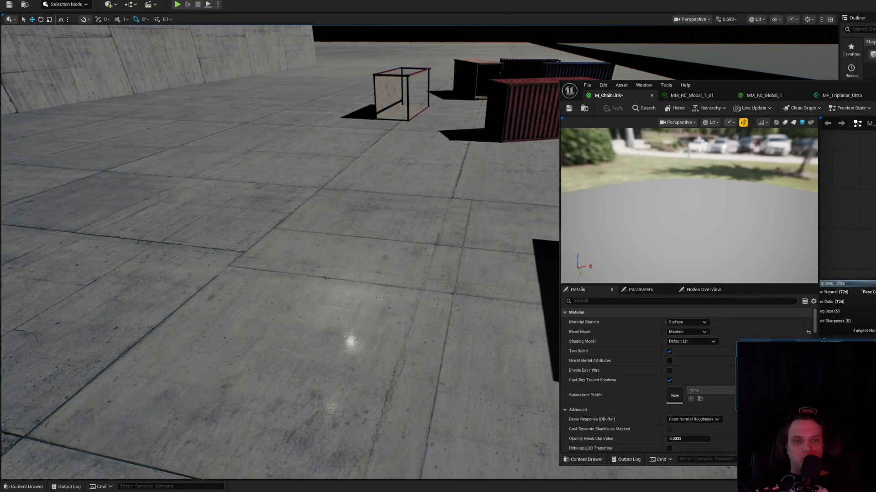
drag(730, 85, 653, 198)
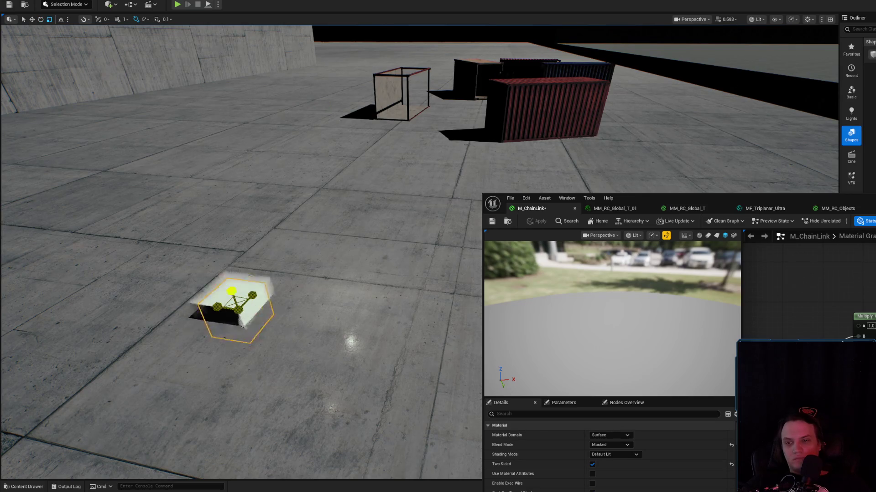
click(507, 222)
drag(668, 409, 326, 229)
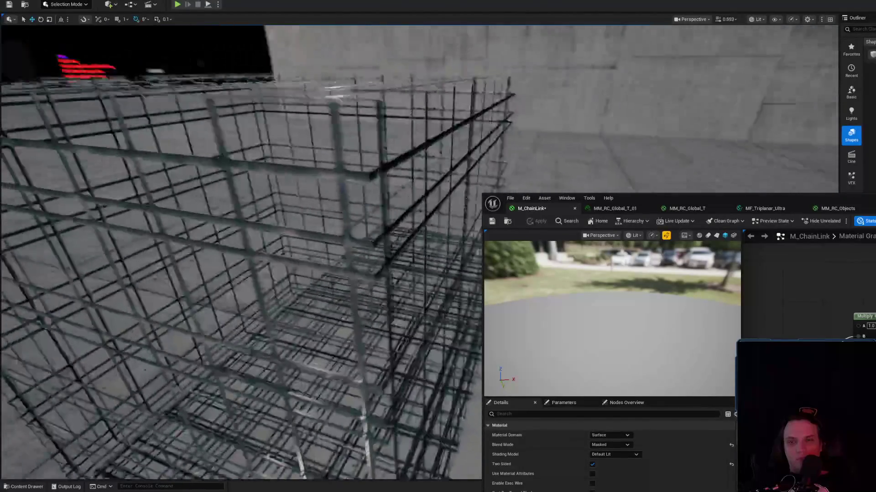
scroll(241, 254, down, 2)
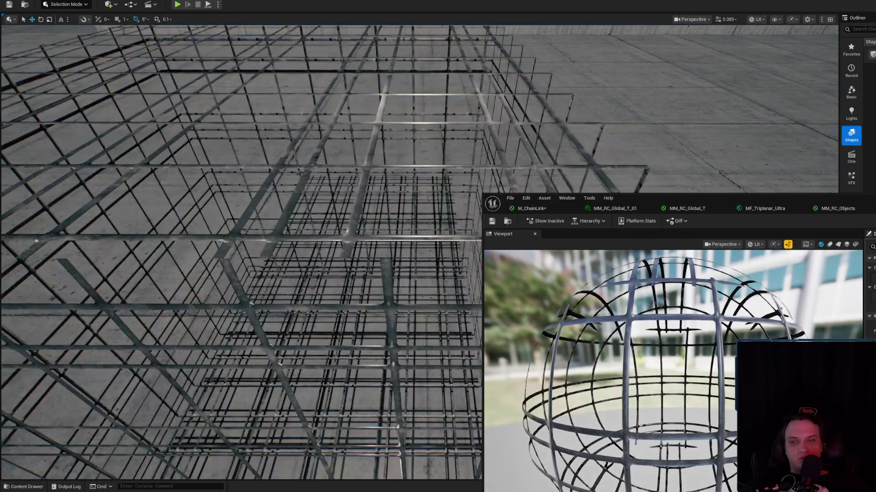
click(491, 221)
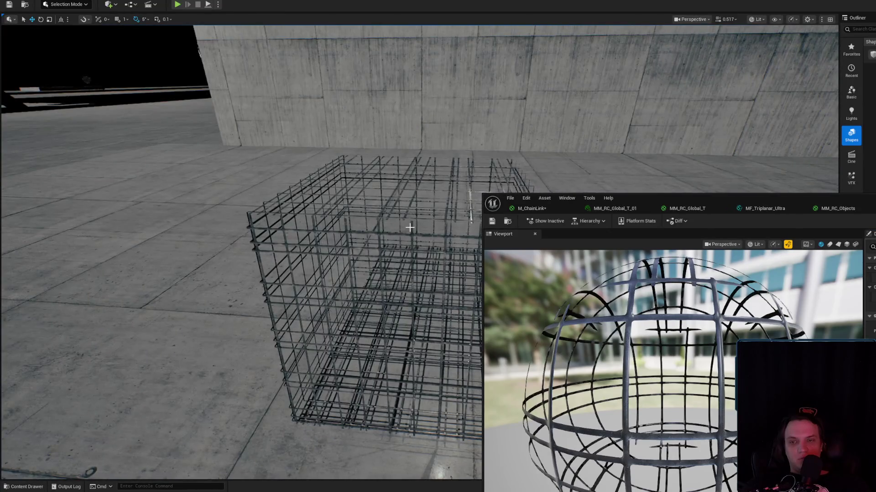
click(411, 232)
click(411, 233)
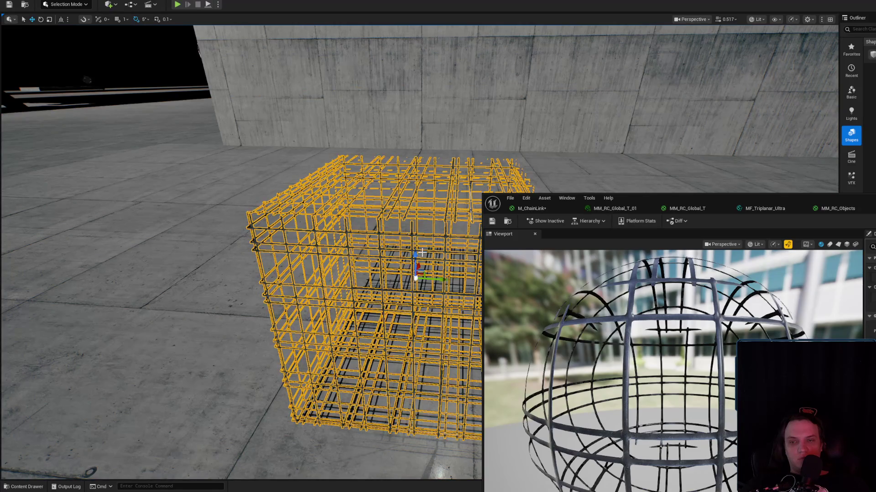
key(Escape)
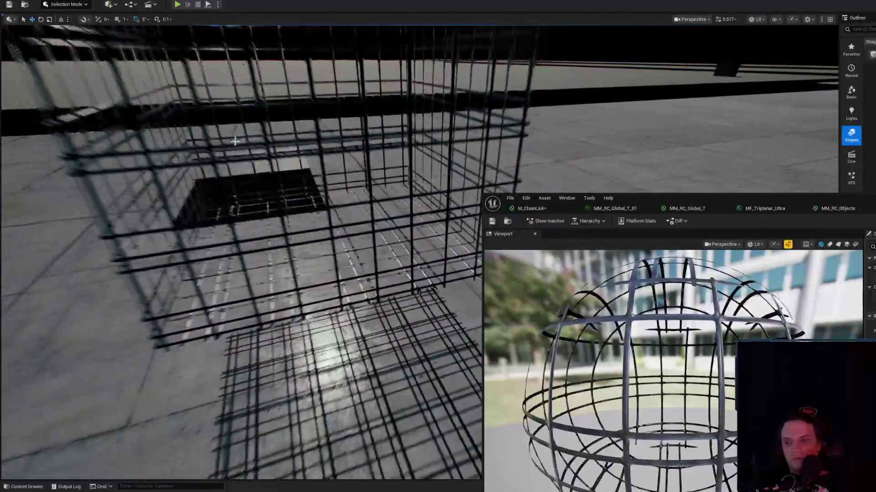
click(336, 213)
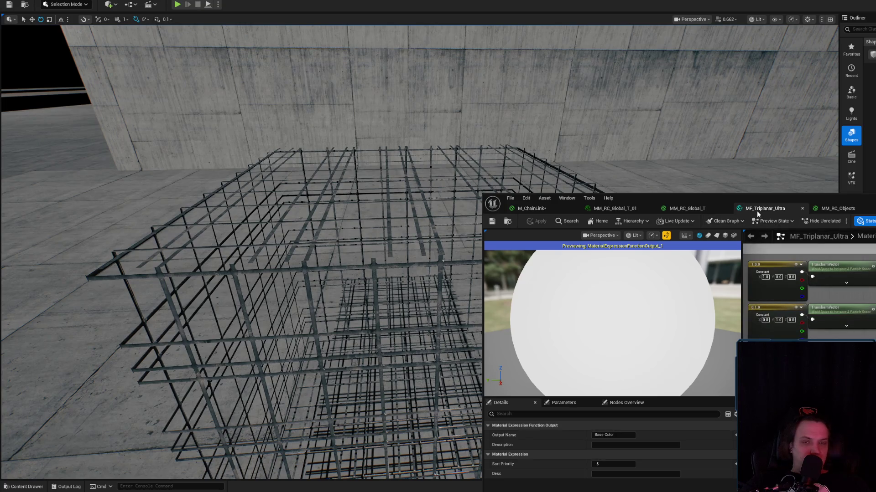
- Close the MF_Triplanar_Ultra function editor and the MM_RC_Objects material editor
click(803, 209)
click(670, 209)
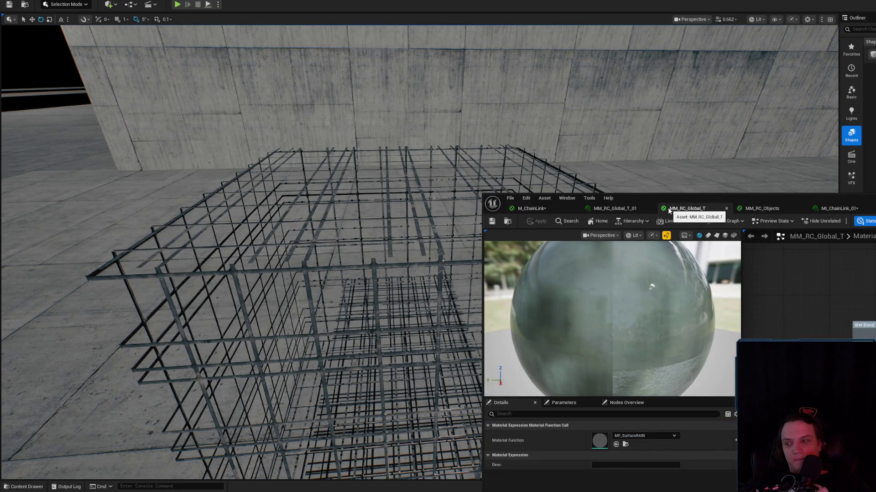
mouse_move(424, 238)
mouse_down()
mouse_move(424, 264)
mouse_move(411, 256)
mouse_move(401, 273)
mouse_move(424, 264)
mouse_up()
click(774, 210)
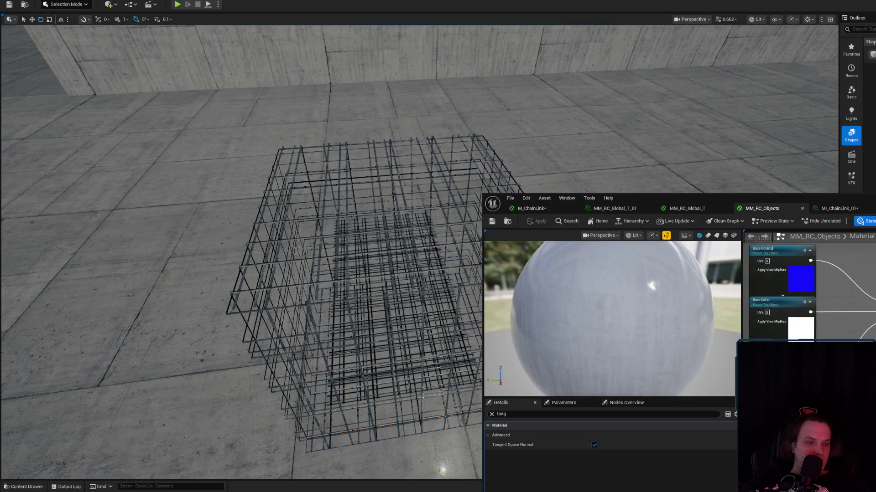
middle_click(776, 209)
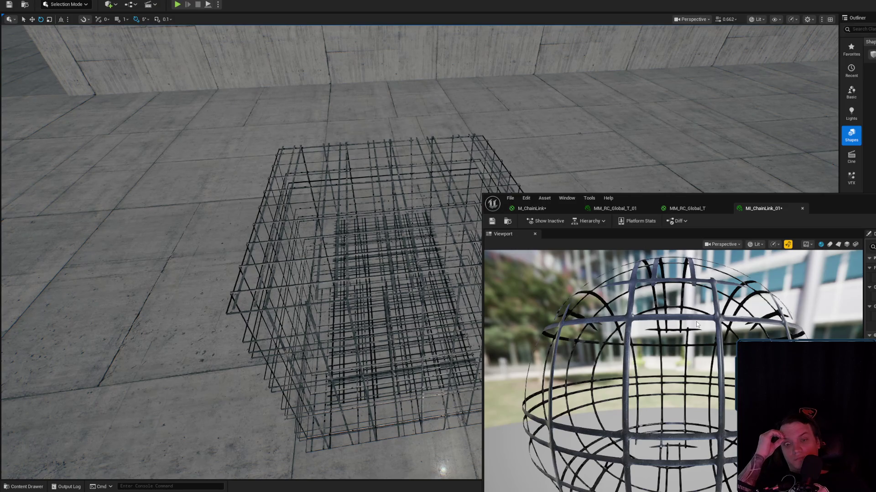
- Check the forum's object-aligned texture node graph, then return to the M_ChainLink graph
key(alt+Tab)
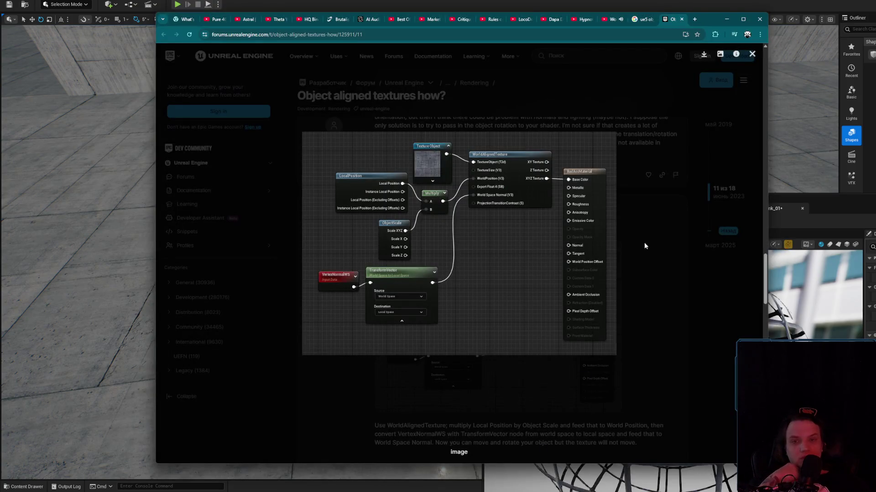
click(671, 283)
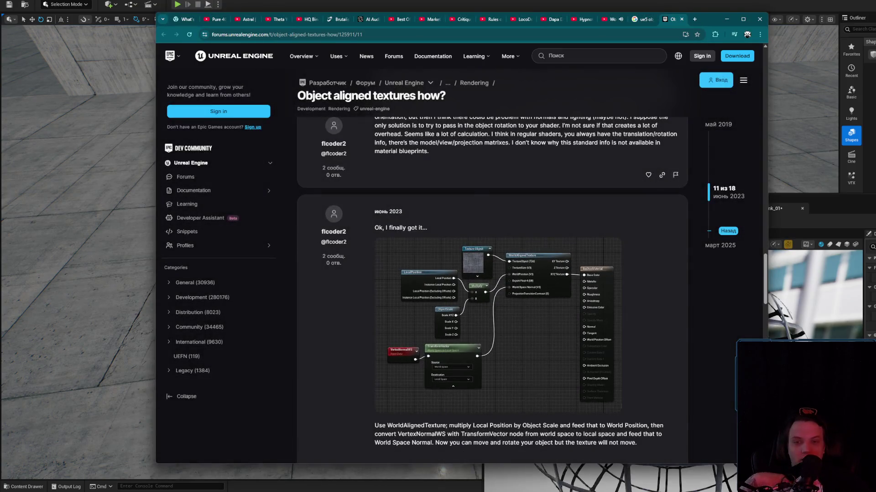
key(alt+Tab)
click(530, 208)
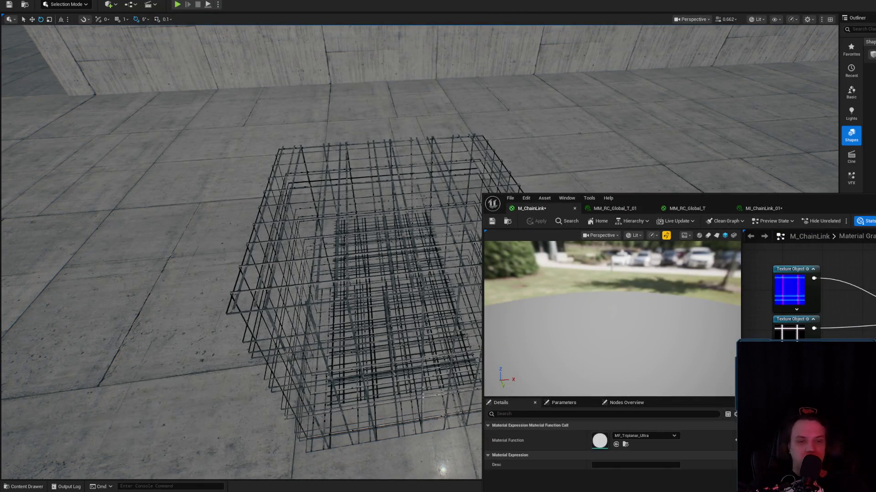
- Fly the level view into the chain-link cube and open the MF_Triplanar_Ultra function graph
drag(40, 329, 40, 174)
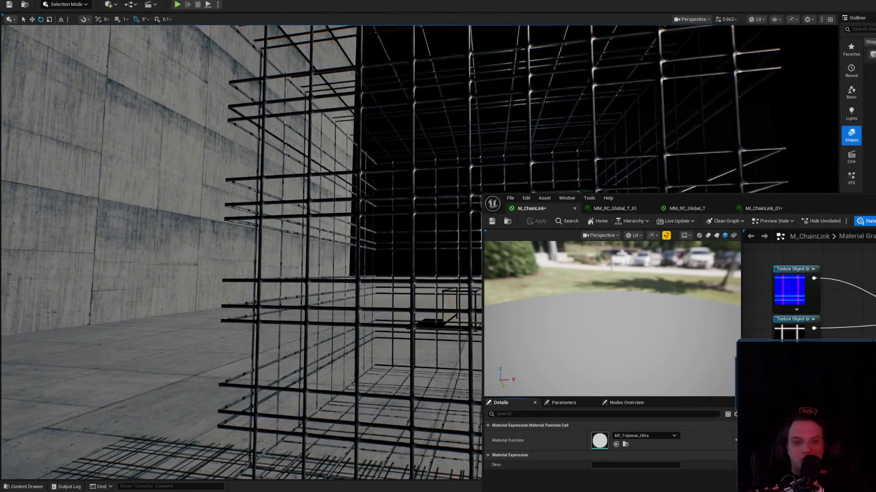
double_click(855, 314)
- Zoom around the MF_Triplanar_Ultra graph to its Transform Position node, then close the function
scroll(809, 286, up, 2)
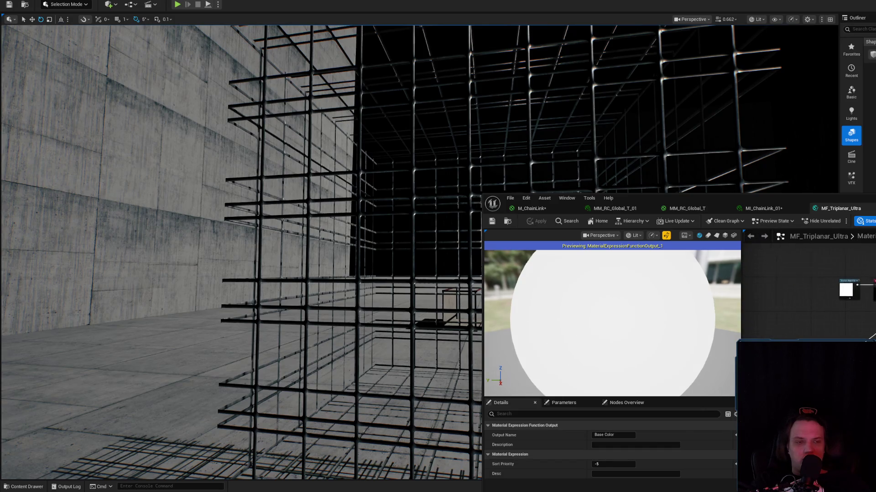
scroll(808, 286, up, 2)
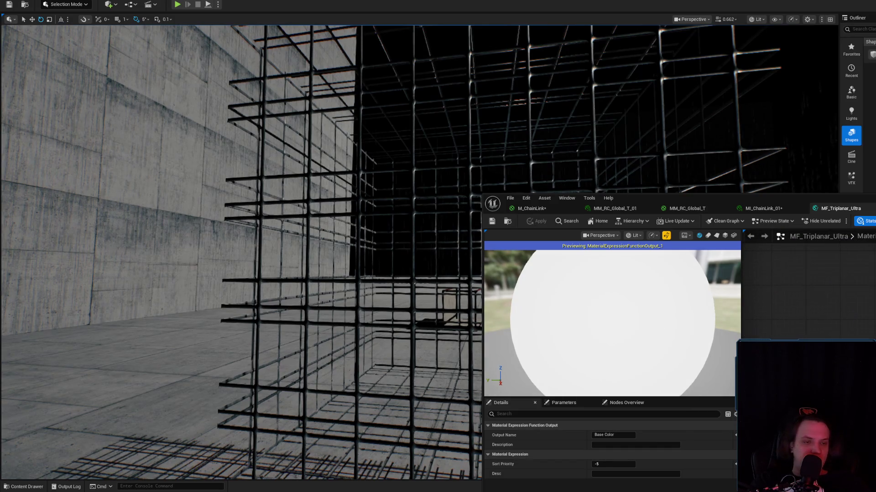
scroll(809, 286, down, 2)
scroll(795, 245, down, 3)
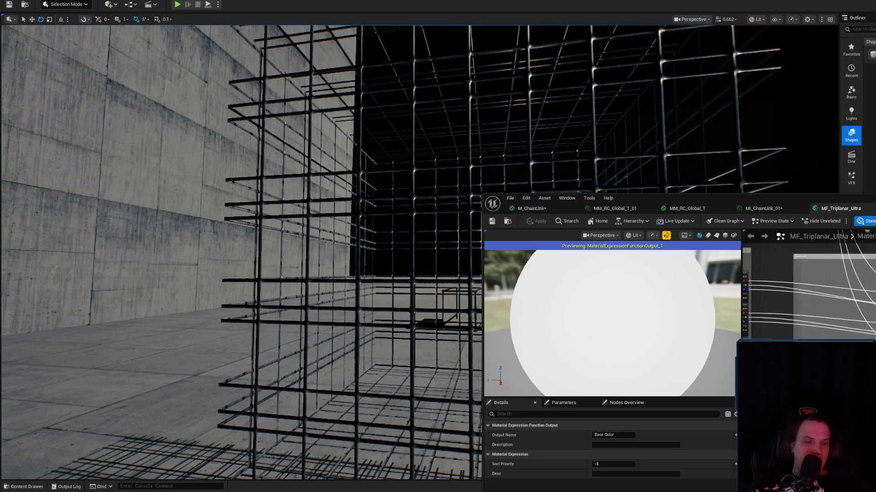
scroll(786, 307, up, 3)
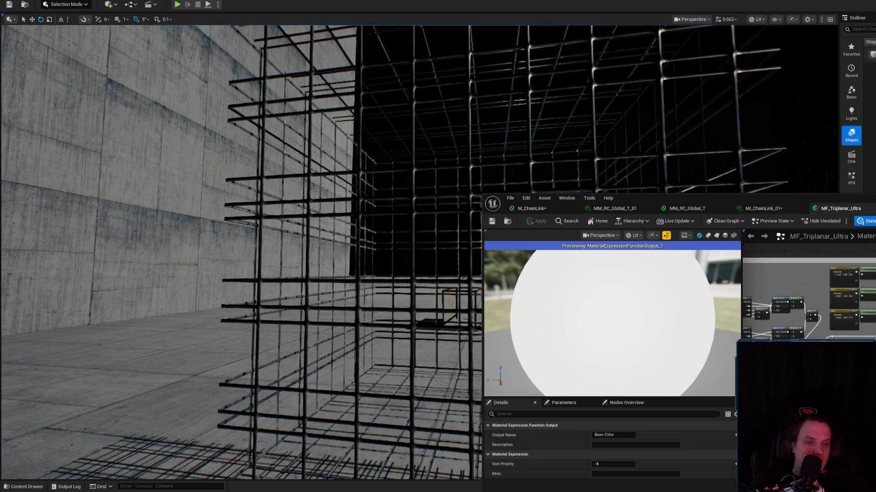
click(864, 208)
- Return to the M_ChainLink graph and reopen the MF_Triplanar_Ultra function
mouse_move(540, 168)
mouse_down()
mouse_move(501, 173)
mouse_move(484, 137)
mouse_move(456, 192)
mouse_move(447, 173)
mouse_move(428, 205)
mouse_up()
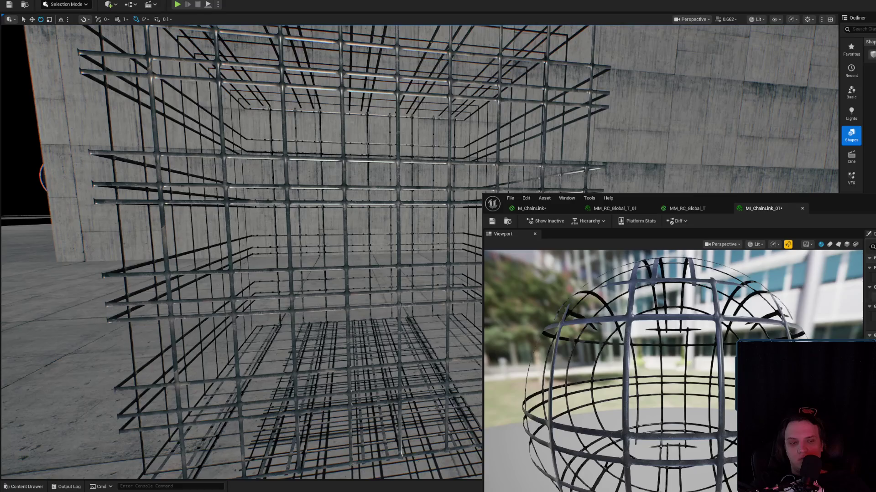
click(531, 208)
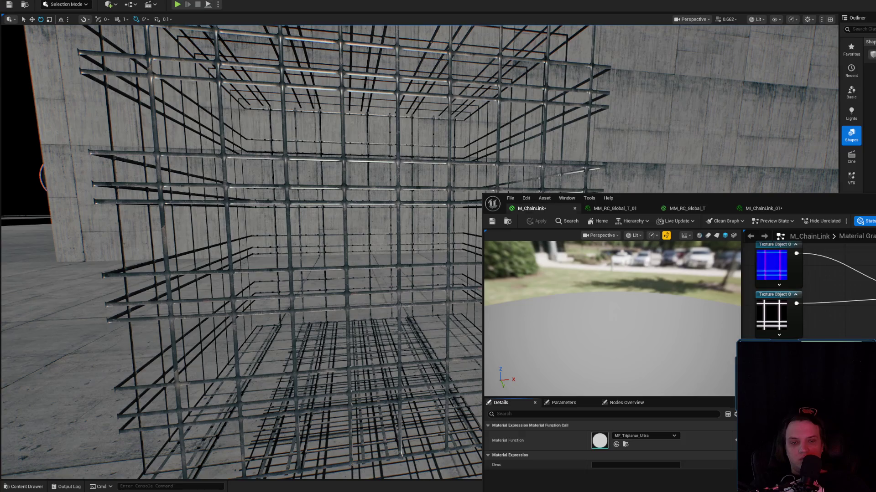
double_click(873, 316)
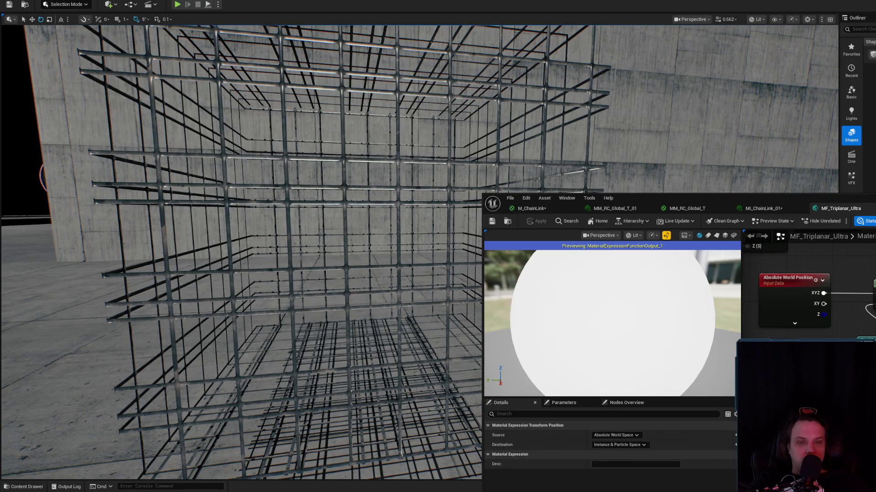
- Set the Transform Position destination to Local Space and apply the function change
click(628, 445)
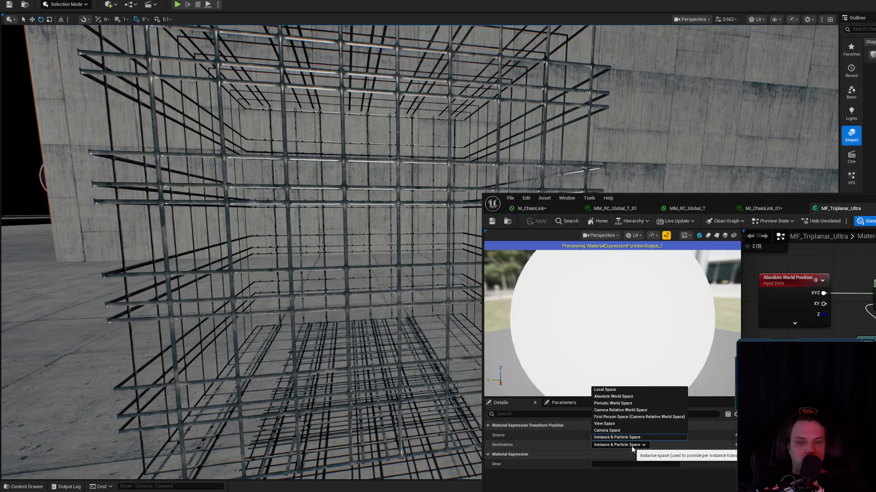
click(605, 390)
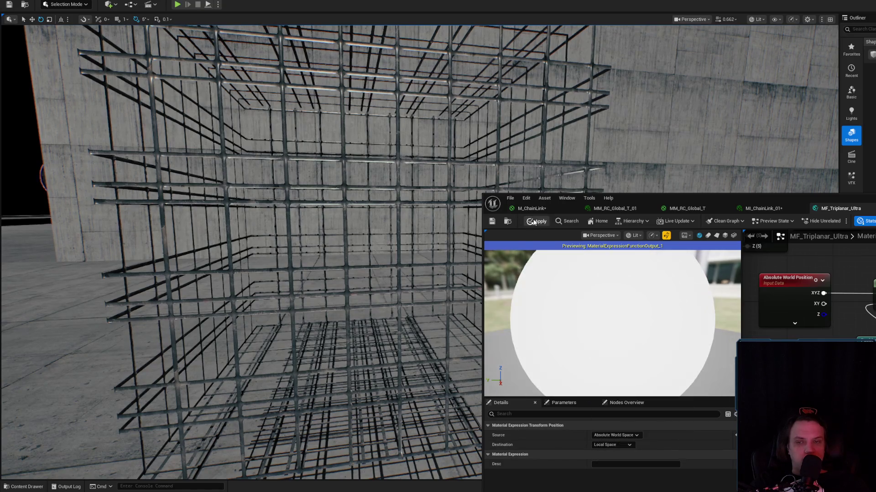
click(533, 222)
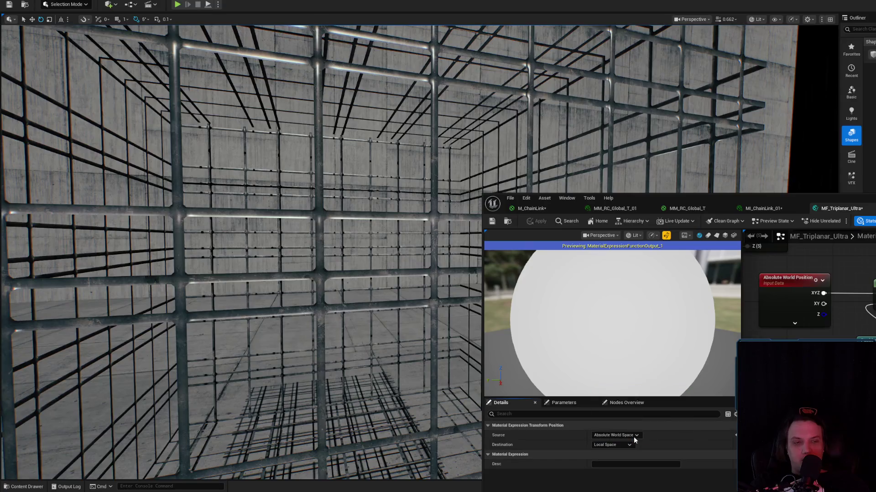
- Revert the destination to Instance & Particle Space, apply, and close the function editor
click(611, 445)
click(605, 380)
click(537, 220)
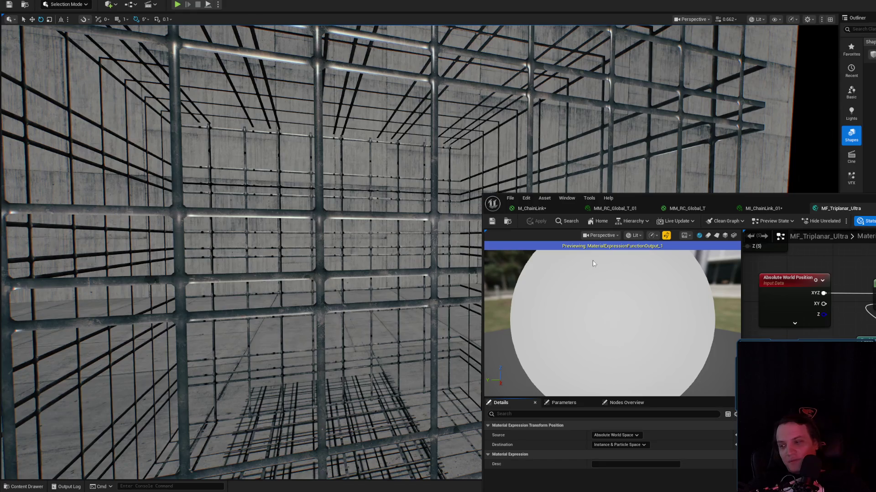
middle_click(855, 210)
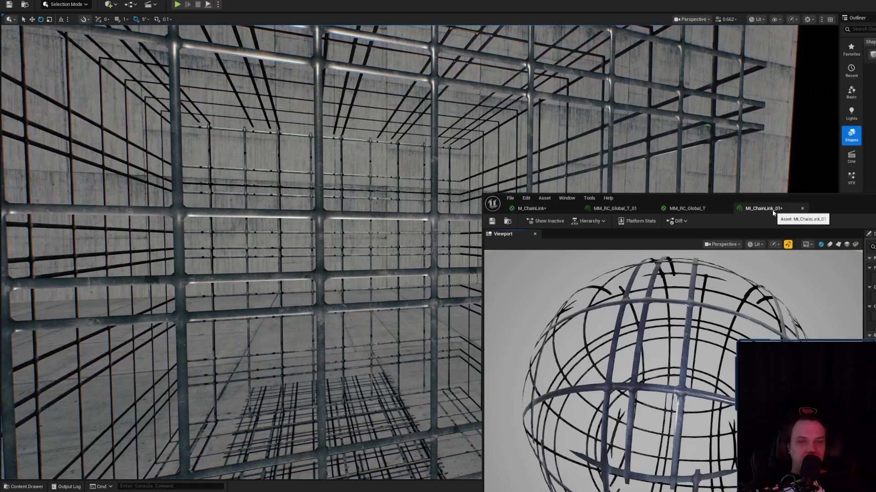
- Maximize the M_ChainLink editor, delete the MF_Triplanar_Ultra node and shift the Param node left
click(531, 208)
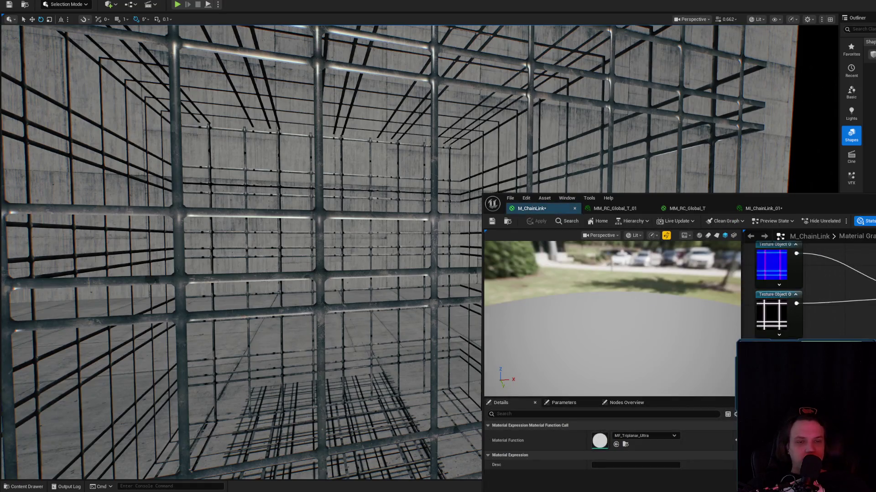
double_click(856, 210)
scroll(754, 235, up, 5)
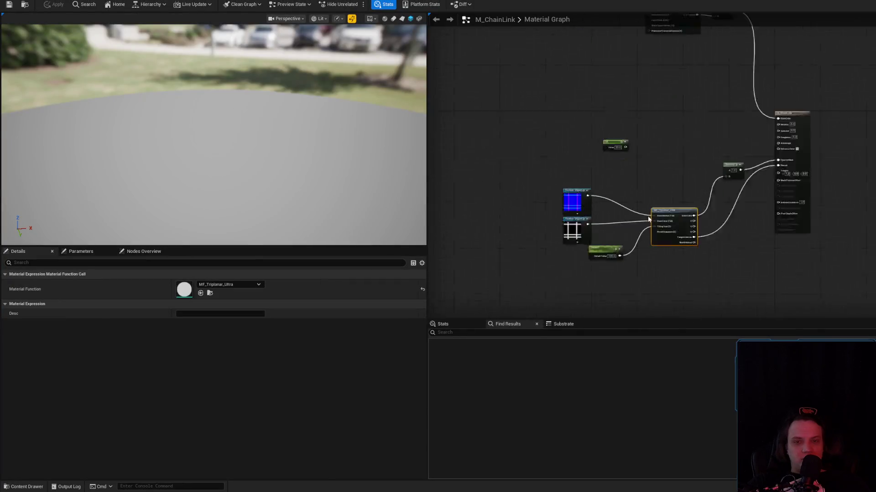
key(Delete)
drag(548, 285, 500, 290)
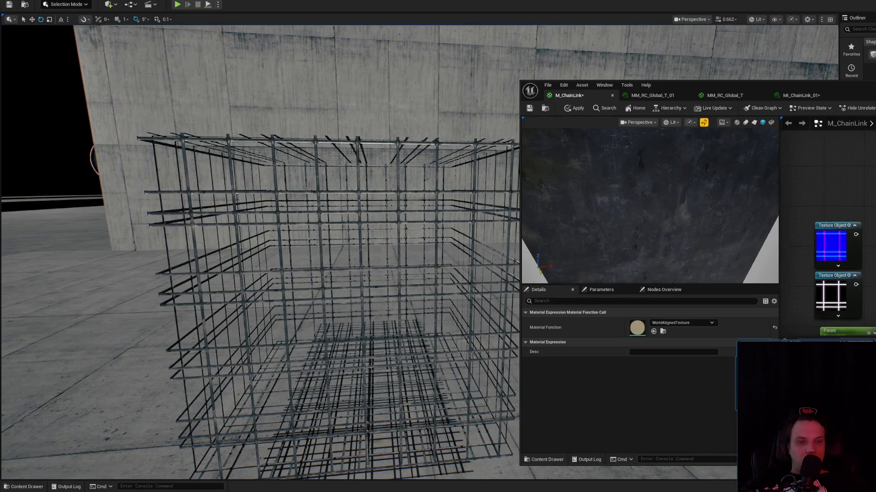
- Reposition the T_Fence texture object node beside WorldAlignedTexture and apply the material
click(840, 203)
click(834, 247)
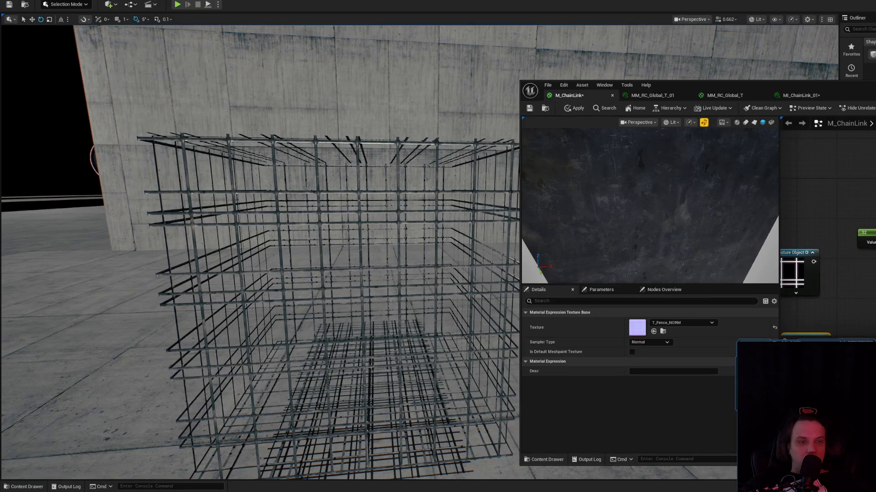
mouse_move(798, 274)
mouse_down()
mouse_move(818, 151)
mouse_move(849, 224)
mouse_move(860, 196)
mouse_up()
mouse_move(844, 251)
mouse_down()
mouse_move(798, 258)
mouse_move(798, 203)
mouse_up()
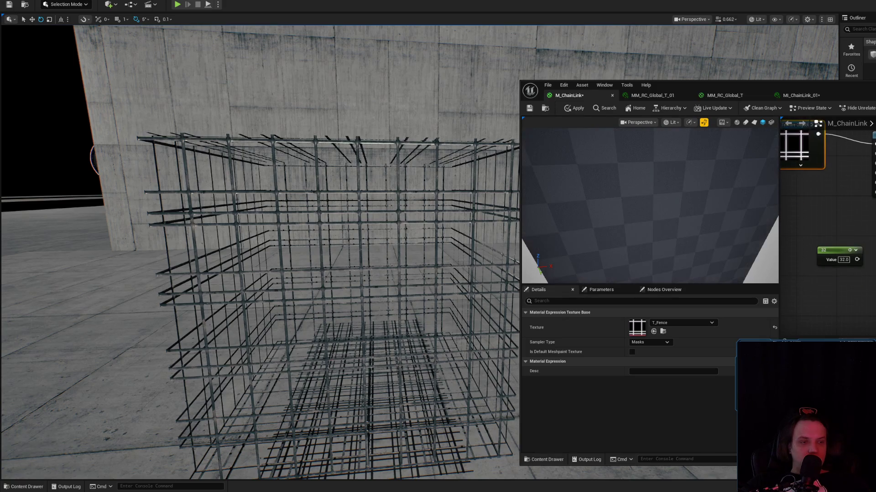
click(798, 203)
click(575, 107)
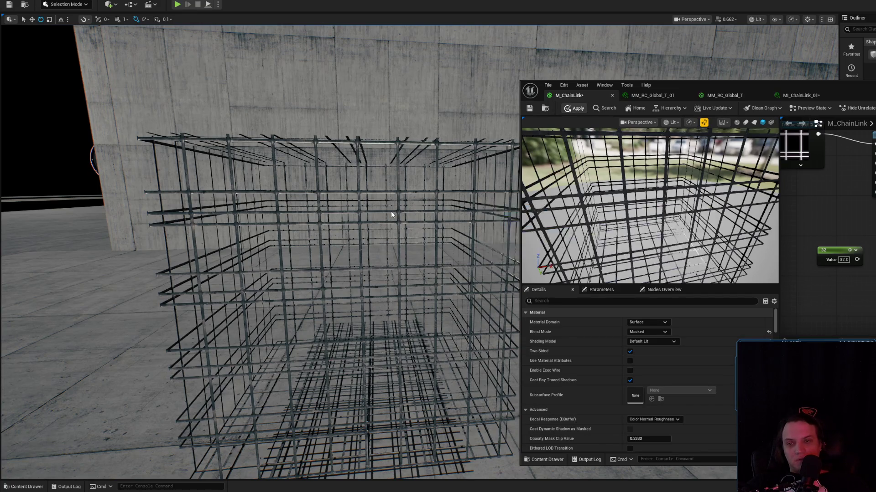
- Move the constant 32 node up in the graph and apply the changes
scroll(397, 213, up, 6)
scroll(260, 251, down, 3)
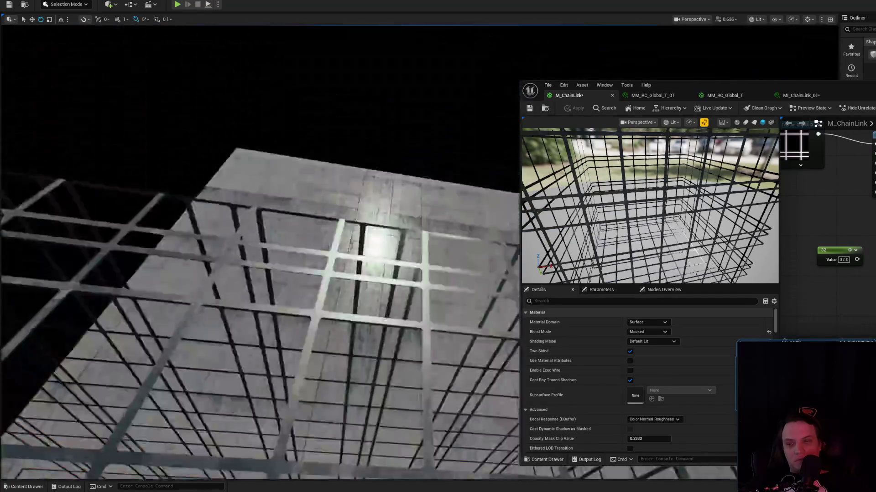
scroll(260, 251, down, 1)
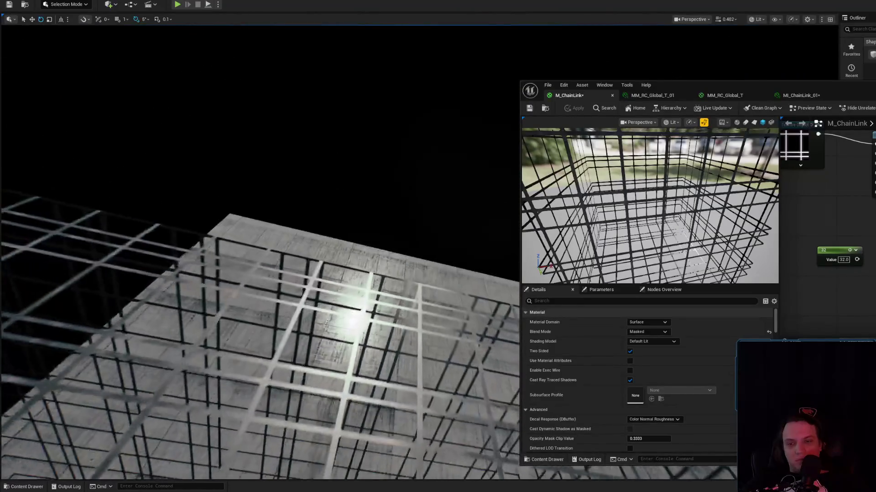
scroll(260, 251, up, 5)
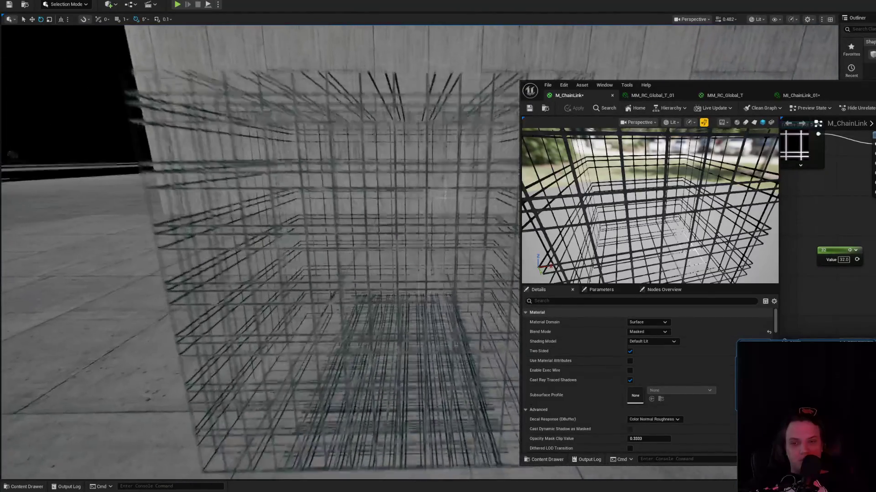
scroll(828, 205, down, 1)
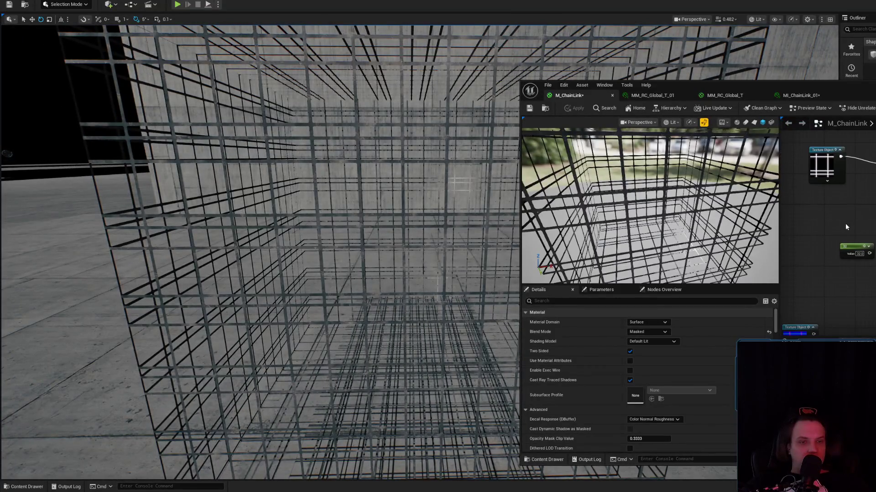
scroll(846, 226, up, 2)
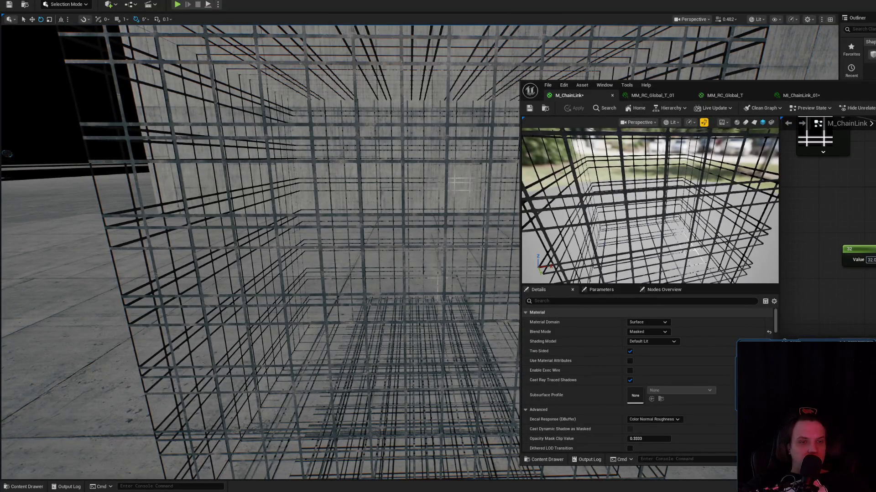
drag(857, 249, 843, 186)
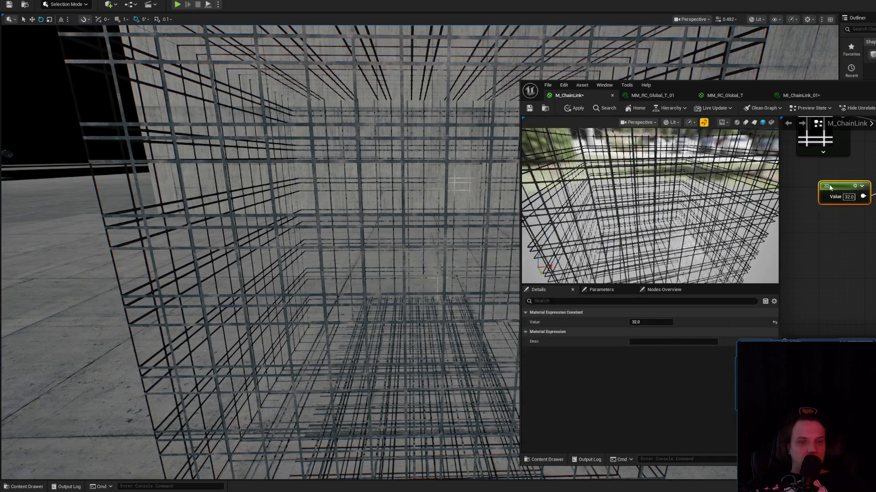
click(577, 109)
- Review the WorldAlignedNormal, T_Fence mask and Param nodes, then open the object-aligned textures forum thread
mouse_move(439, 176)
mouse_down()
mouse_move(440, 160)
mouse_move(439, 196)
mouse_up()
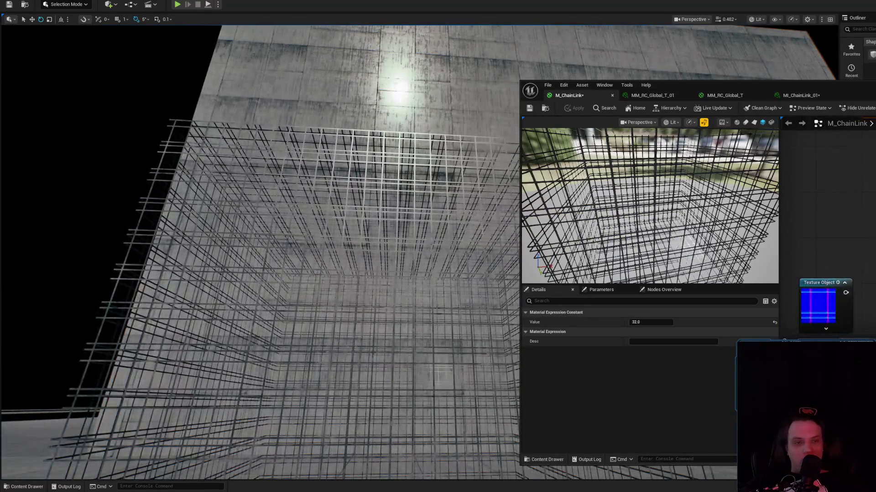
drag(857, 276, 864, 224)
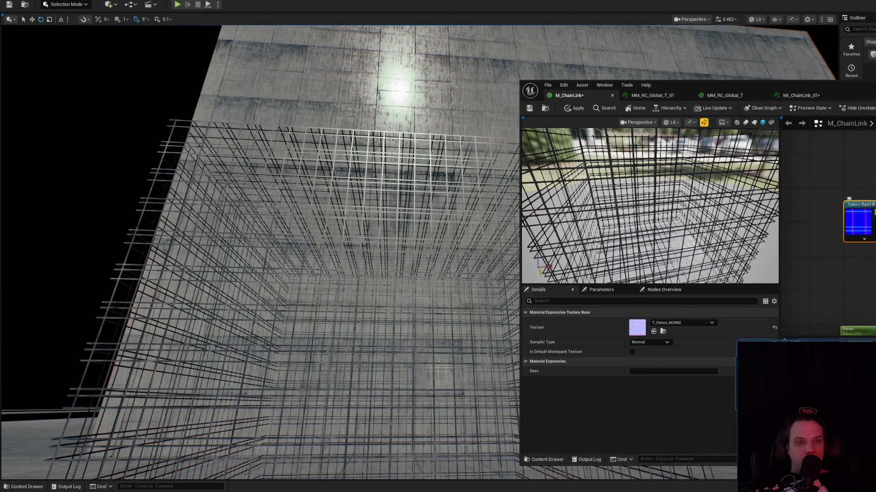
drag(820, 205, 834, 279)
click(834, 278)
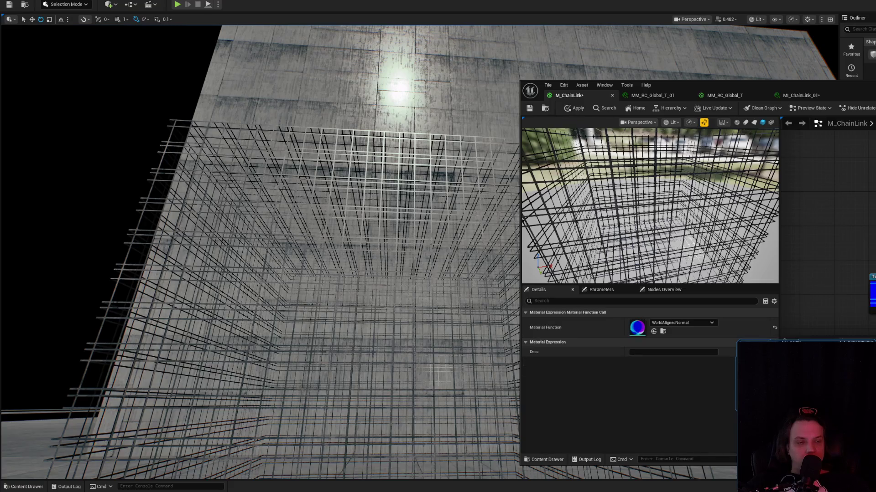
click(872, 292)
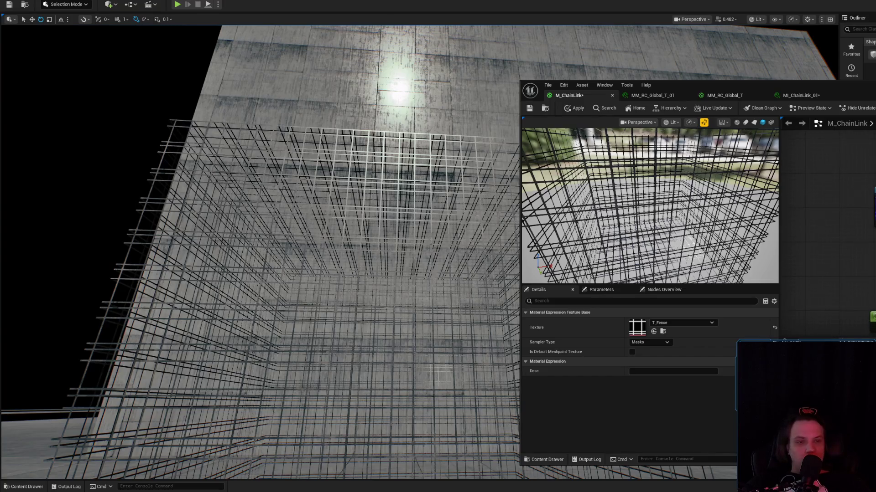
click(871, 269)
key(alt+Tab)
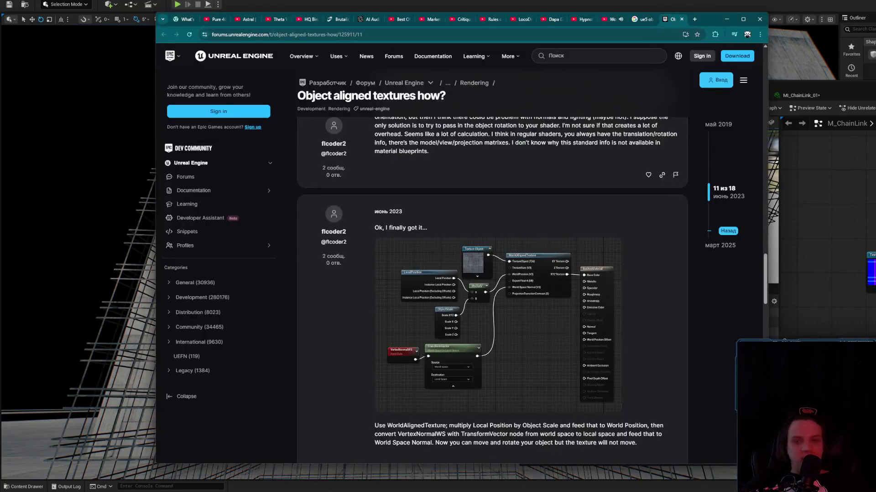
- Add a Local Position node and a Multiply node, following the forum's node graph
key(alt+Tab)
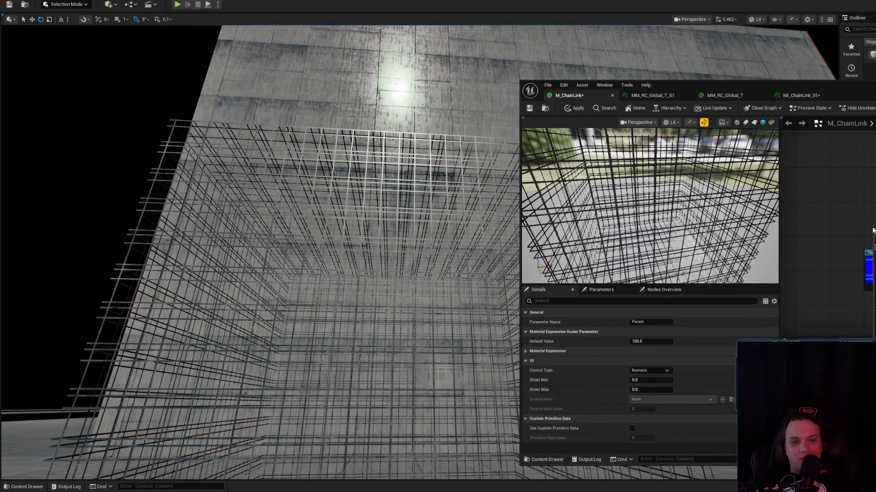
click(871, 228)
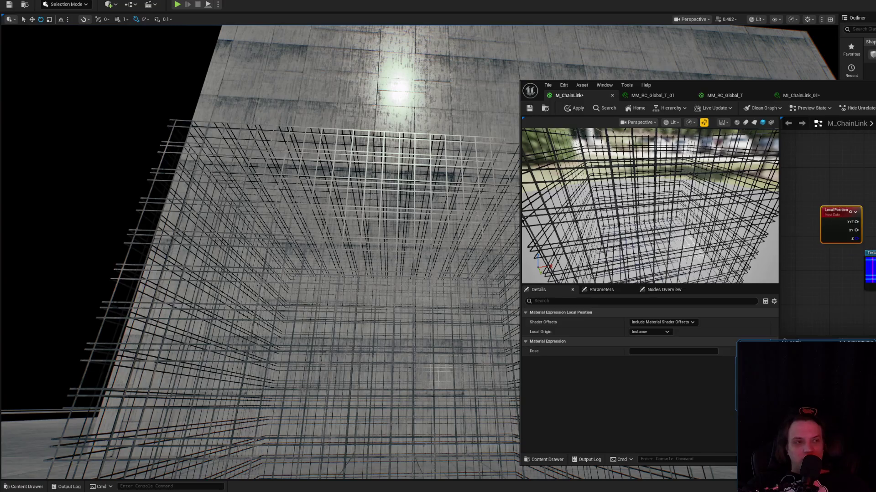
key(alt+Tab)
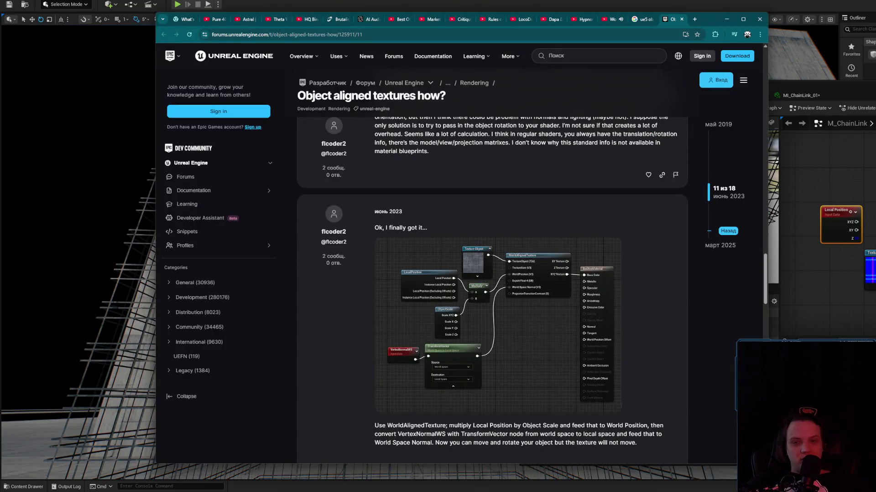
key(alt+Tab)
click(853, 221)
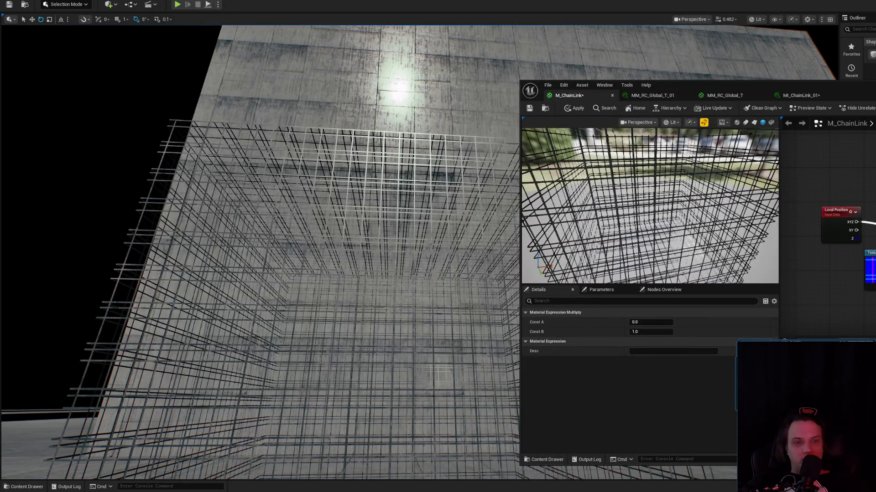
drag(870, 253, 870, 292)
key(alt+Tab)
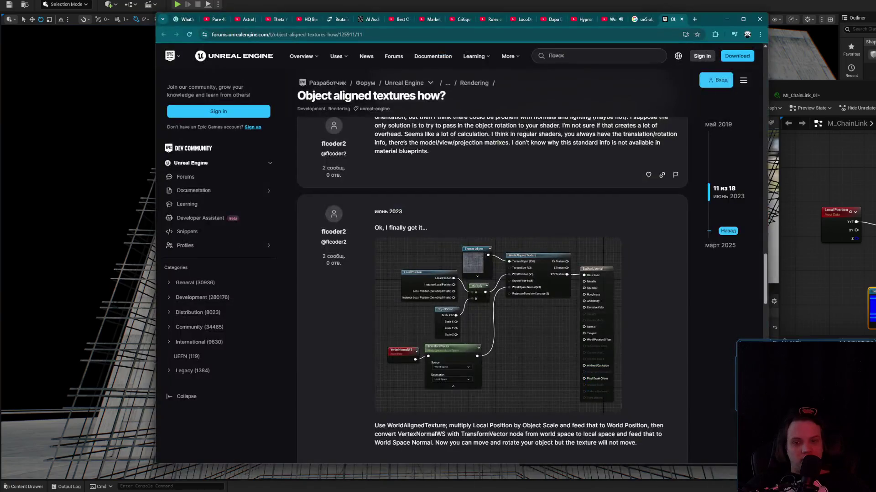
key(alt+Tab)
- Add an ObjectScale node and connect its Scale XYZ into the Multiply
right_click(817, 257)
text(objec)
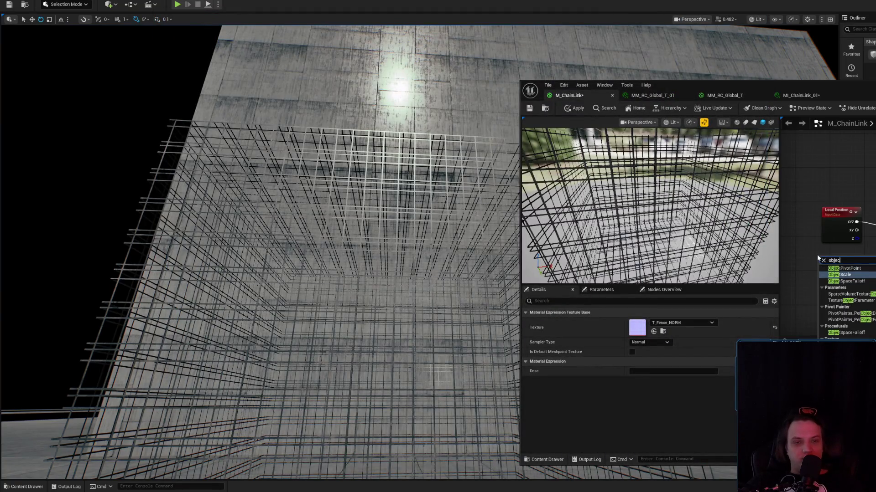
key(Return)
drag(837, 265, 873, 267)
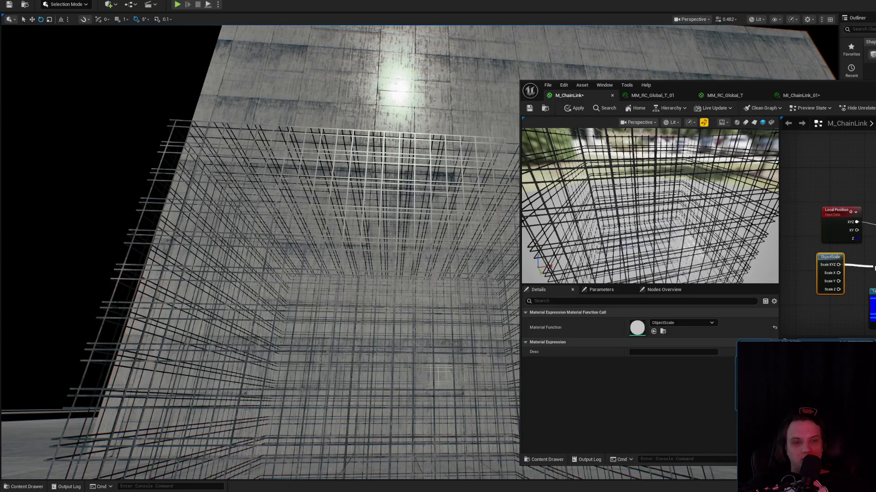
key(alt+Tab)
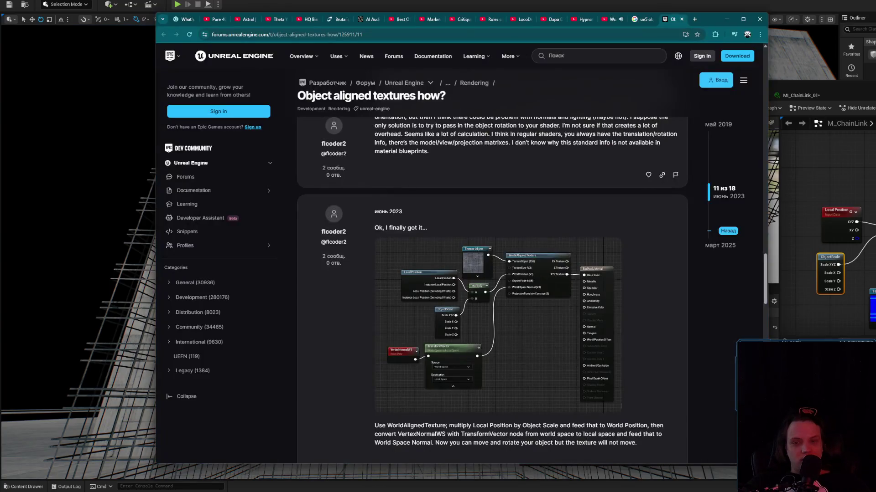
key(alt+Tab)
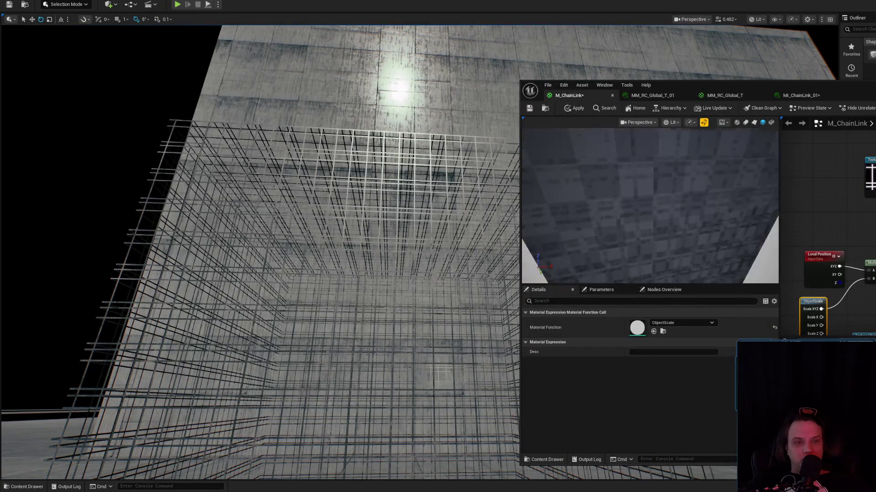
key(alt+Tab)
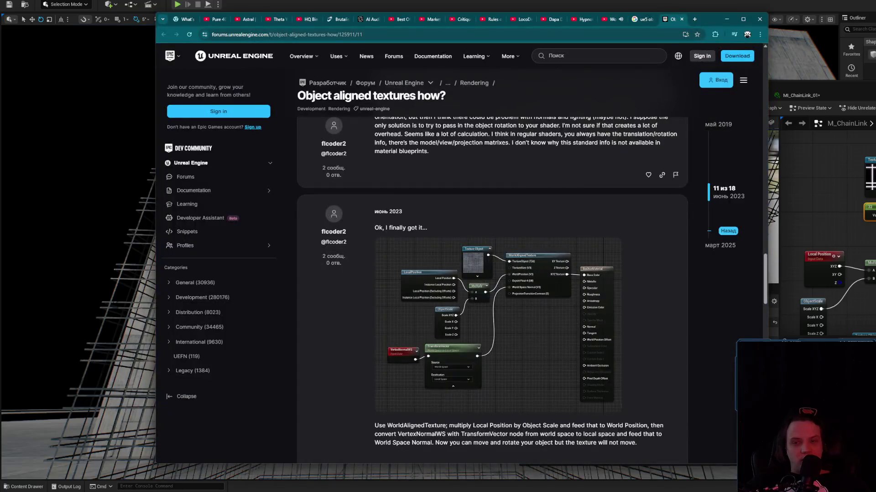
key(alt+Tab)
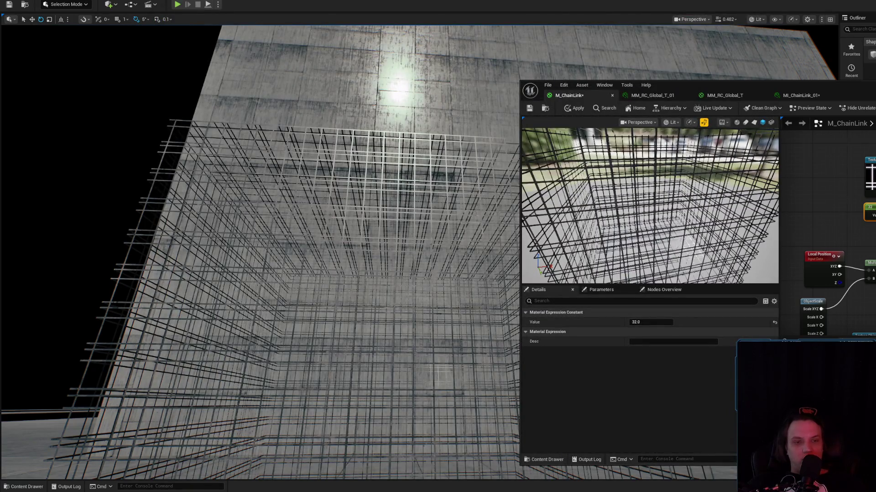
click(811, 365)
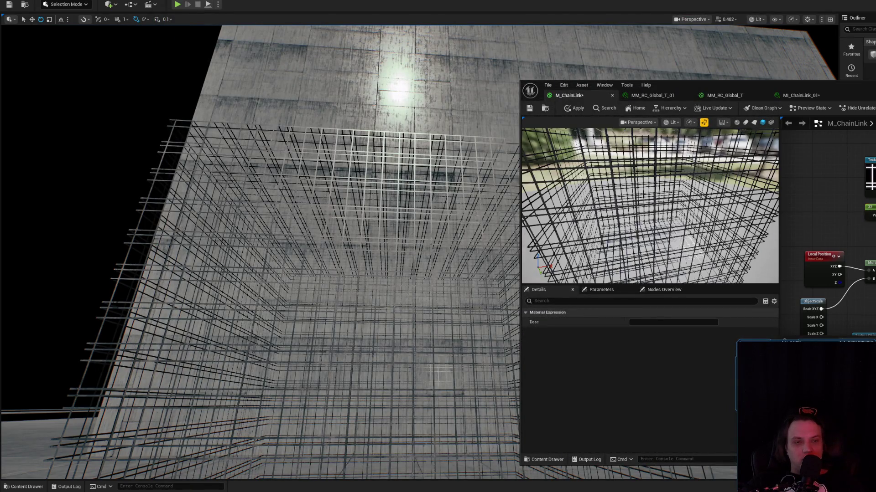
key(alt+Tab)
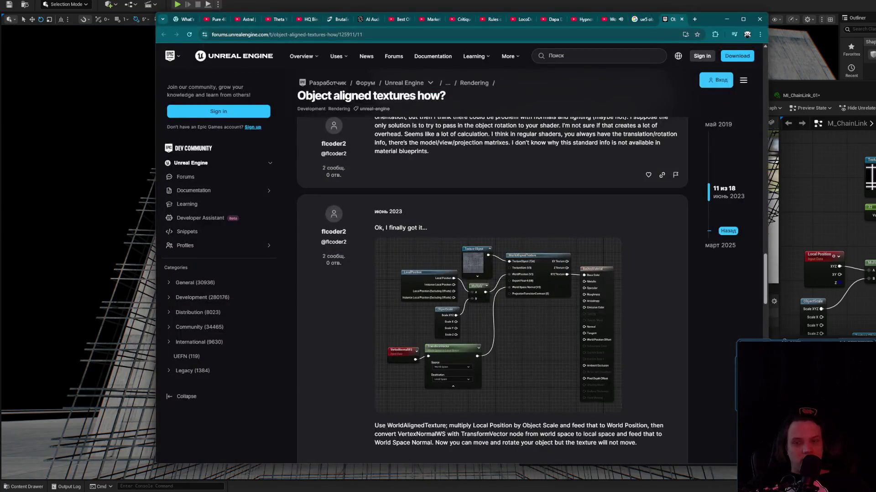
key(alt+Tab)
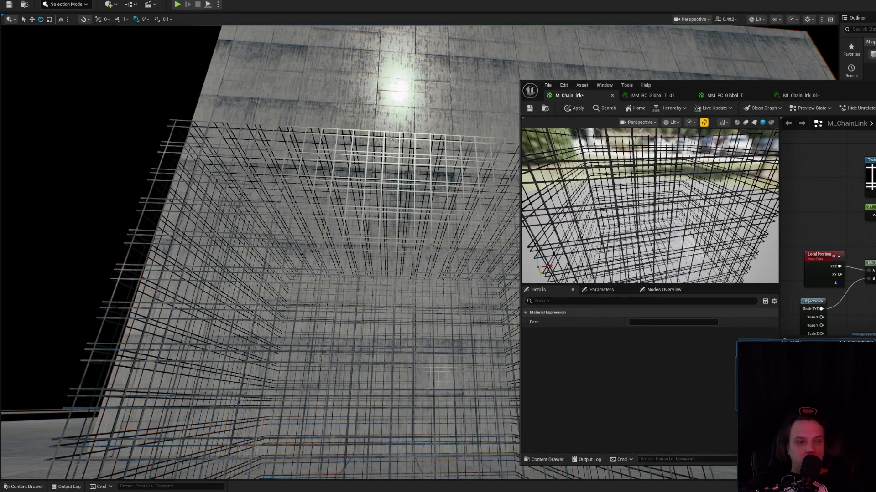
- Add a Transform node from World Space to Local Space fed by VertexNormalWS, then apply
key(ctrl+v)
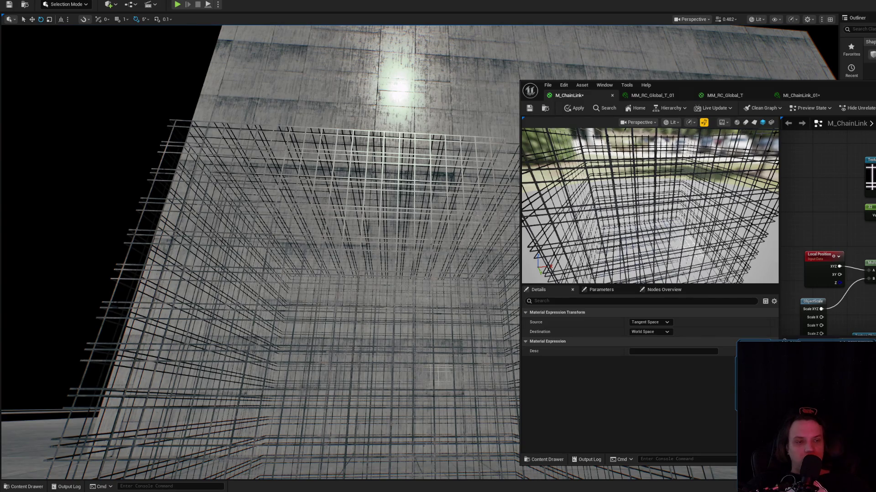
click(649, 323)
click(650, 342)
click(647, 333)
click(642, 346)
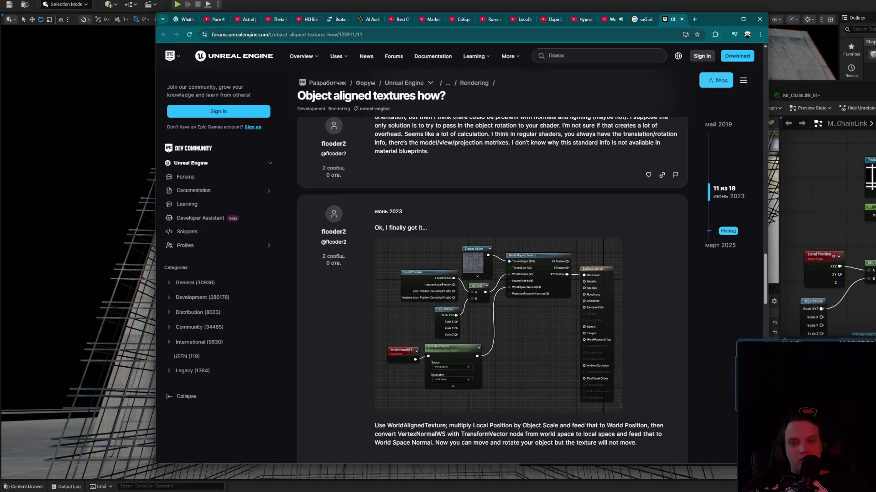
key(alt+Tab)
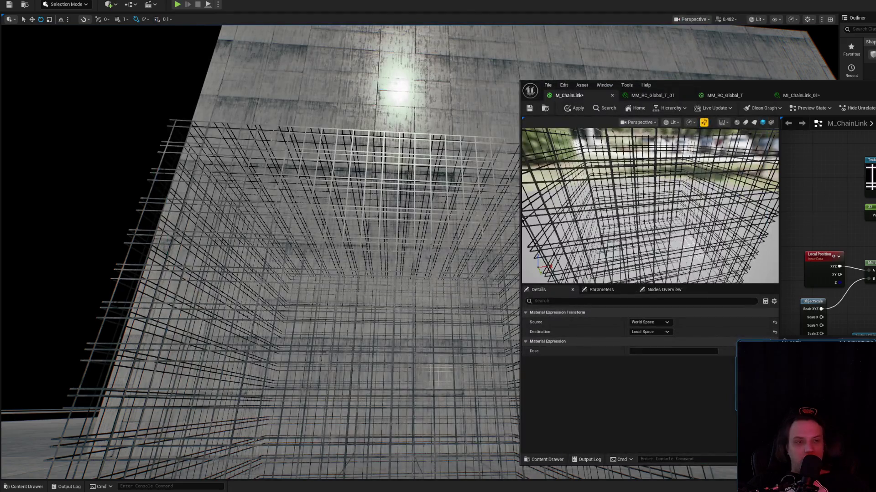
drag(789, 232, 871, 232)
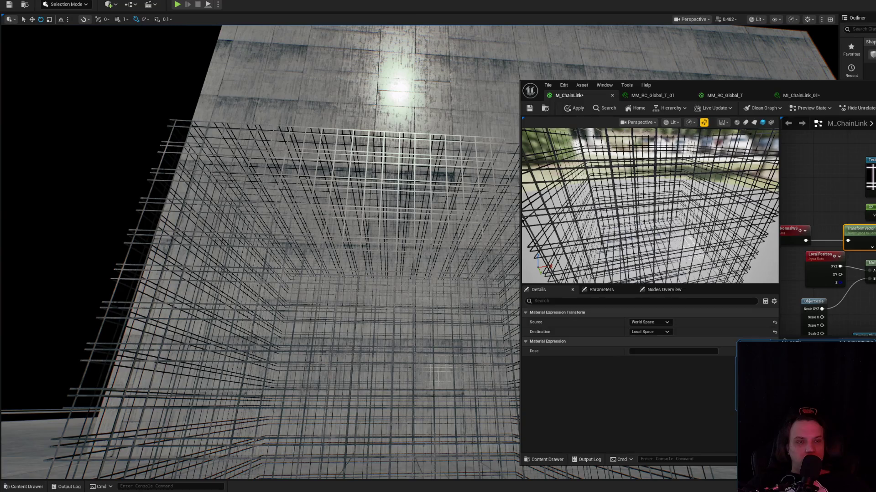
click(571, 110)
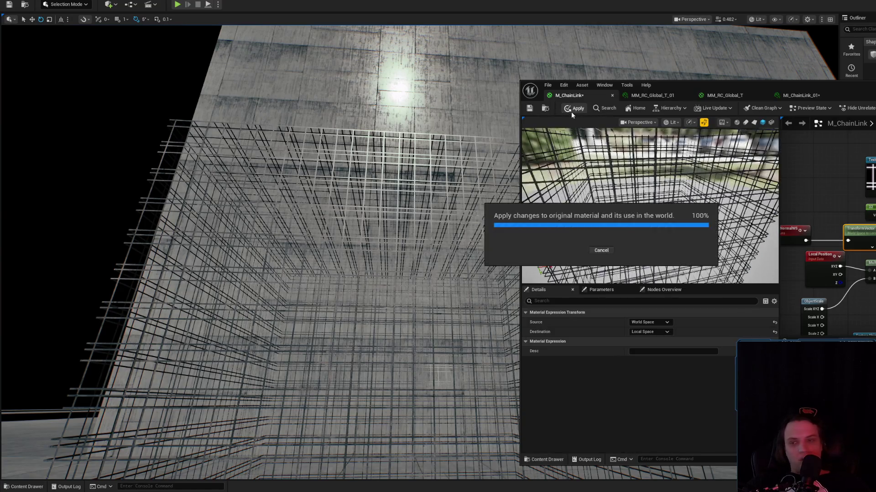
- Rotate the wire cage -90° and fly close to check that its chain-link grid stays aligned
mouse_move(439, 209)
mouse_down()
mouse_move(484, 196)
mouse_move(510, 242)
mouse_move(368, 196)
mouse_up()
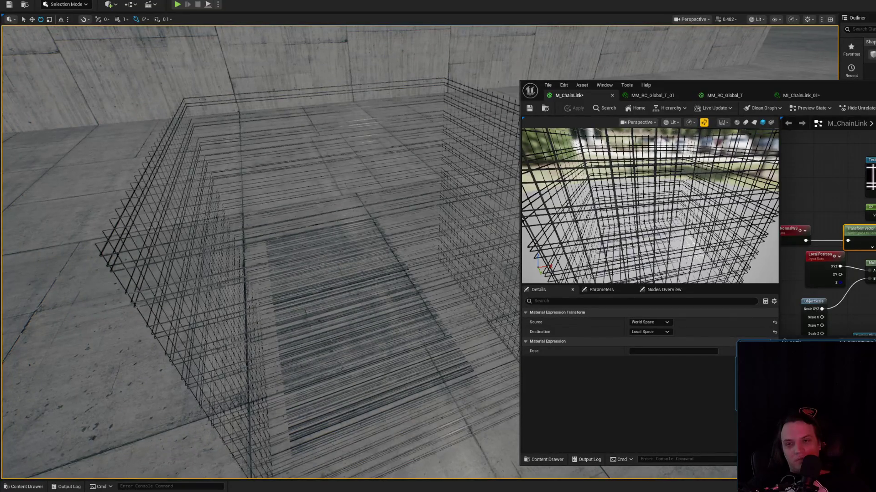
click(363, 219)
mouse_move(356, 284)
mouse_down()
mouse_move(401, 269)
mouse_move(413, 255)
mouse_up()
mouse_move(320, 228)
mouse_down()
mouse_move(365, 160)
mouse_move(347, 219)
mouse_move(319, 228)
mouse_up()
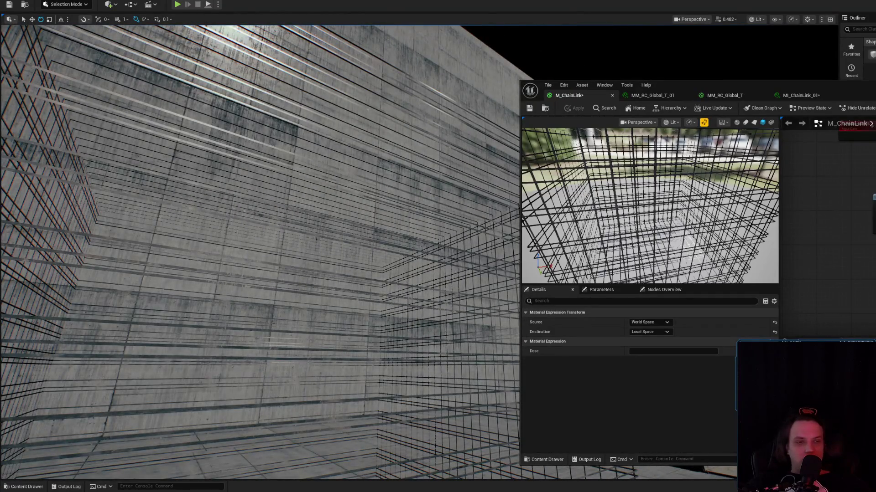
click(856, 129)
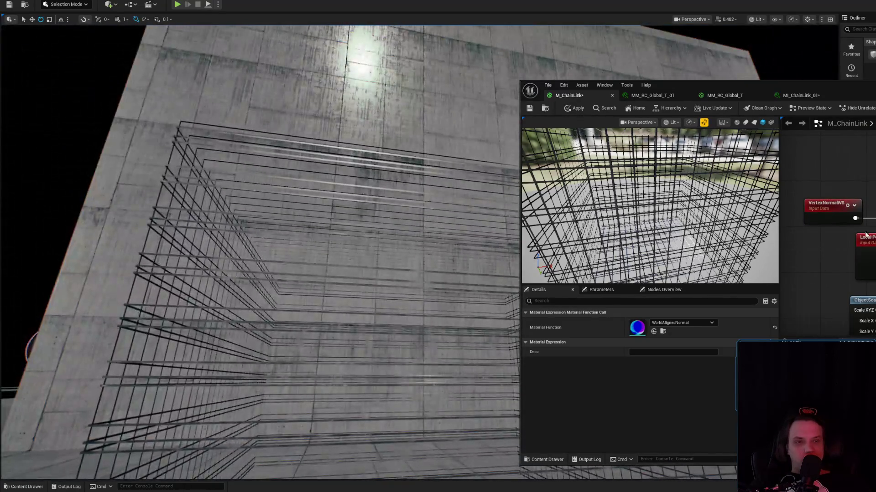
click(843, 271)
drag(843, 271, 837, 271)
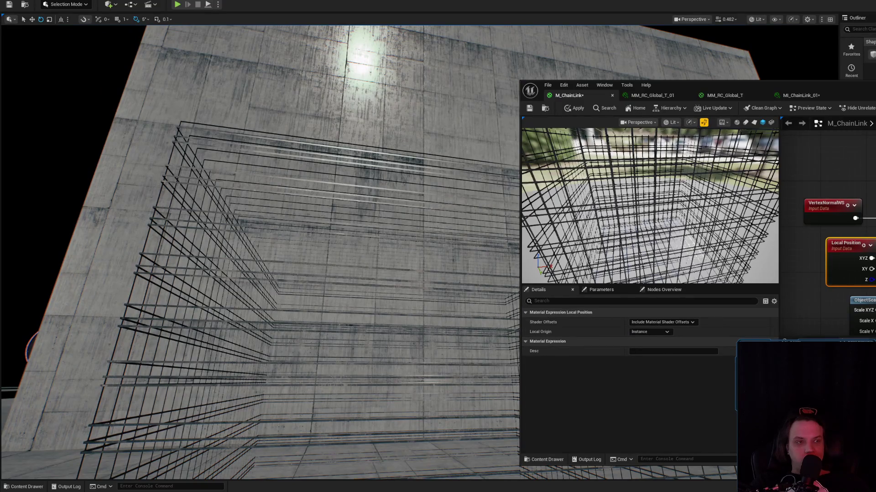
key(alt+Tab)
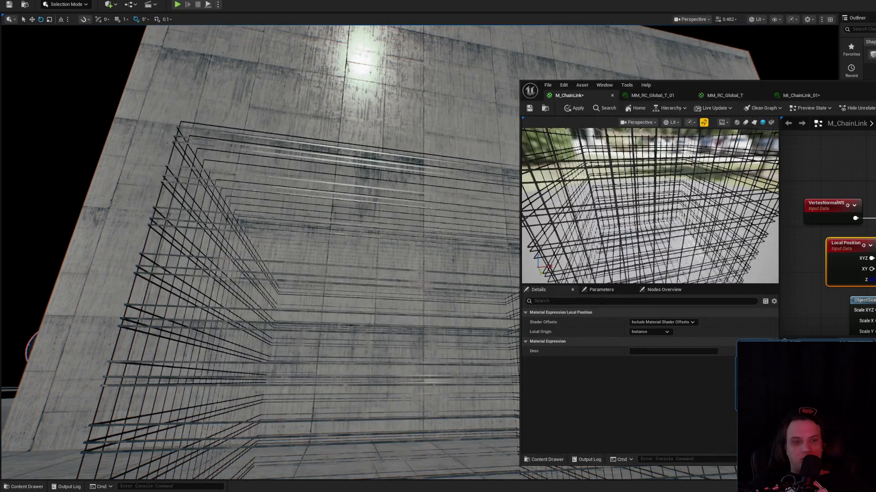
key(Escape)
key(alt+Tab)
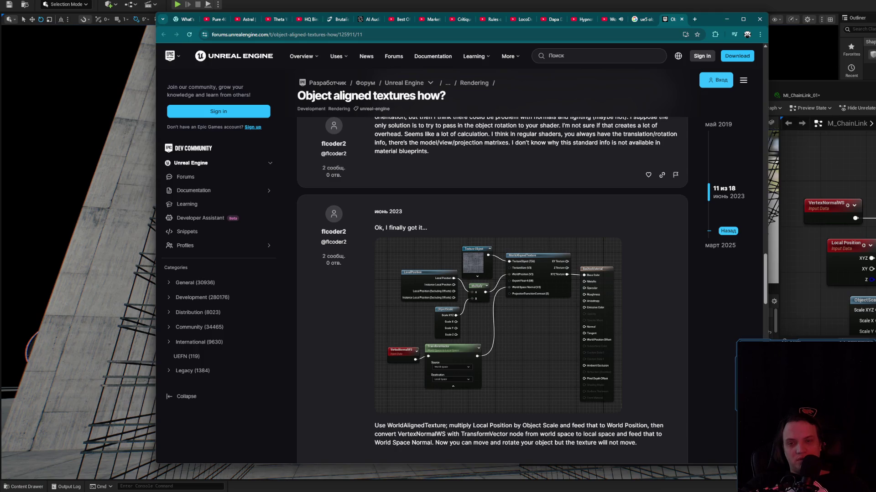
key(alt+Tab)
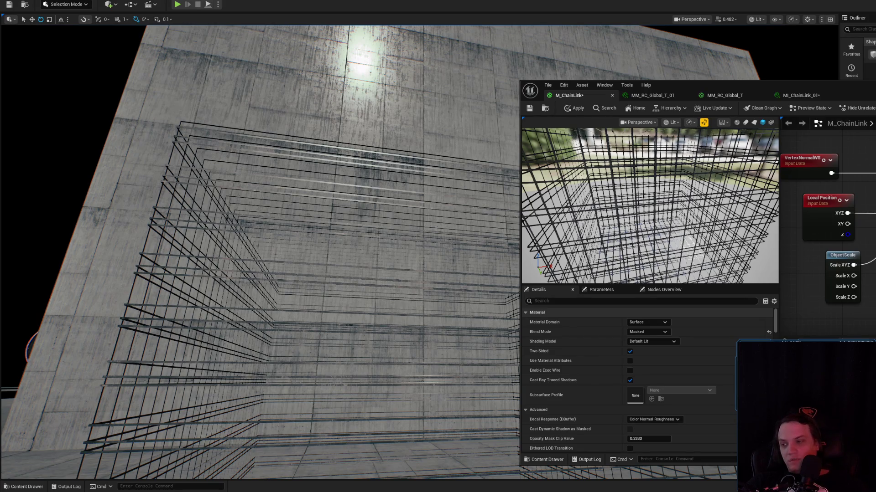
key(alt+Tab)
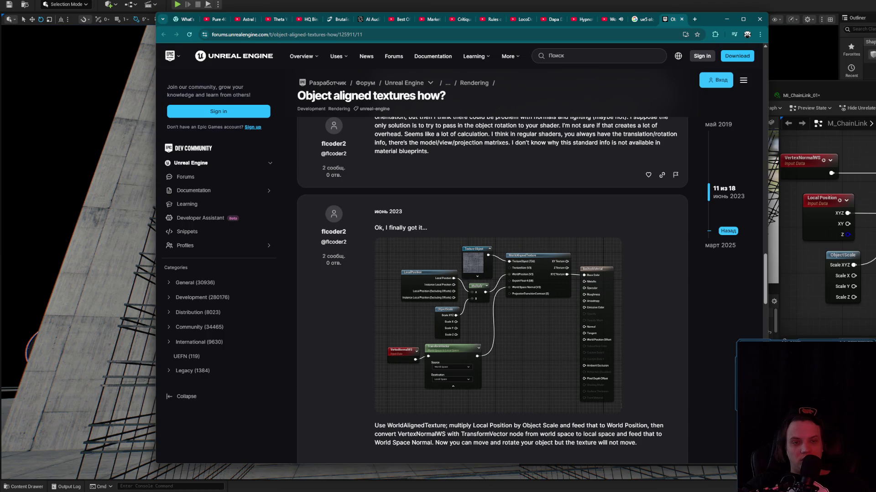
click(846, 200)
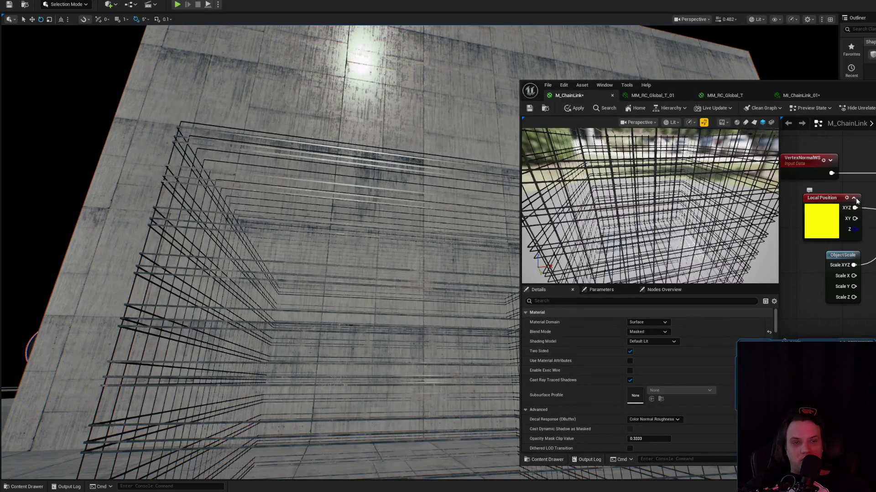
click(854, 199)
key(alt+Tab)
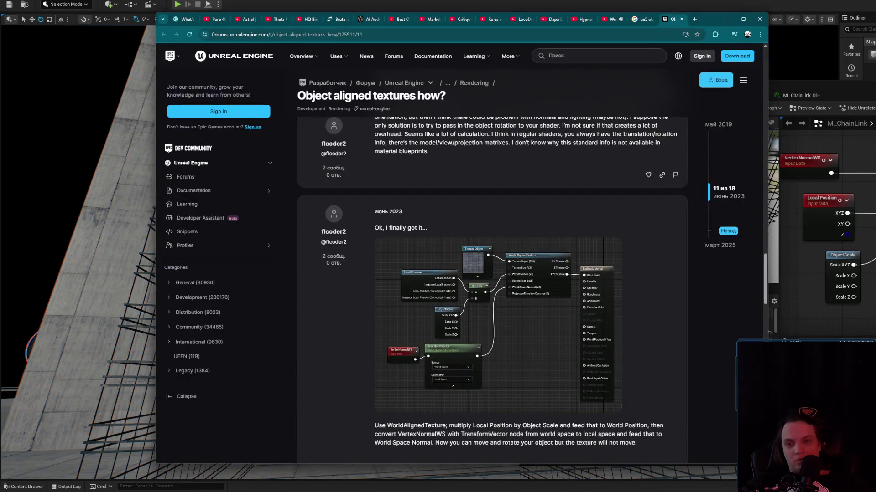
key(alt+Tab)
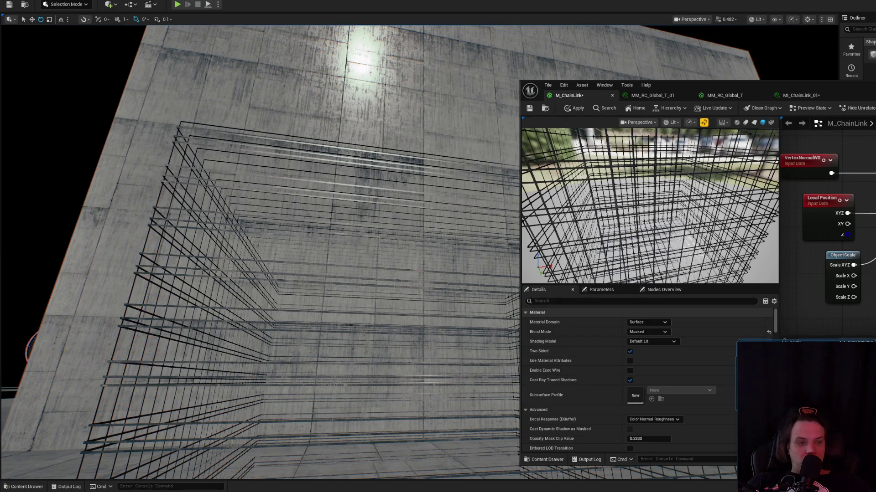
click(820, 365)
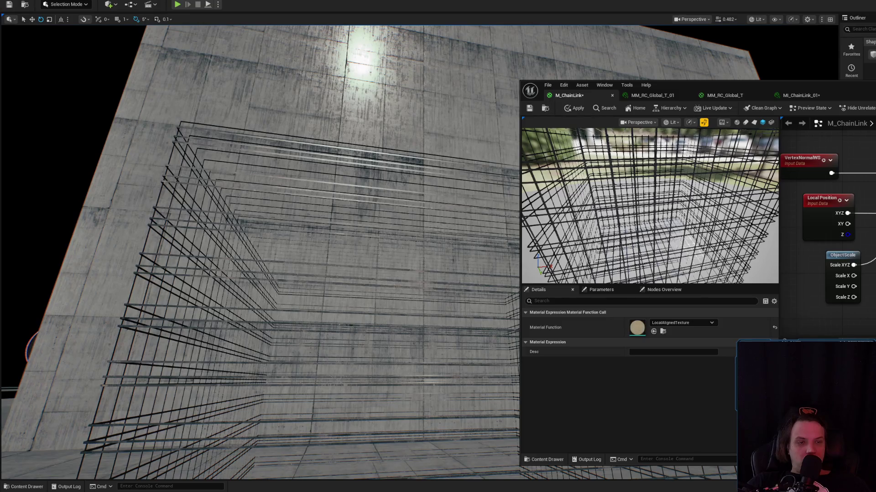
- Pan around the M_ChainLink graph to check the texturing node wiring
mouse_move(858, 219)
mouse_down()
mouse_move(794, 191)
mouse_move(807, 214)
mouse_up()
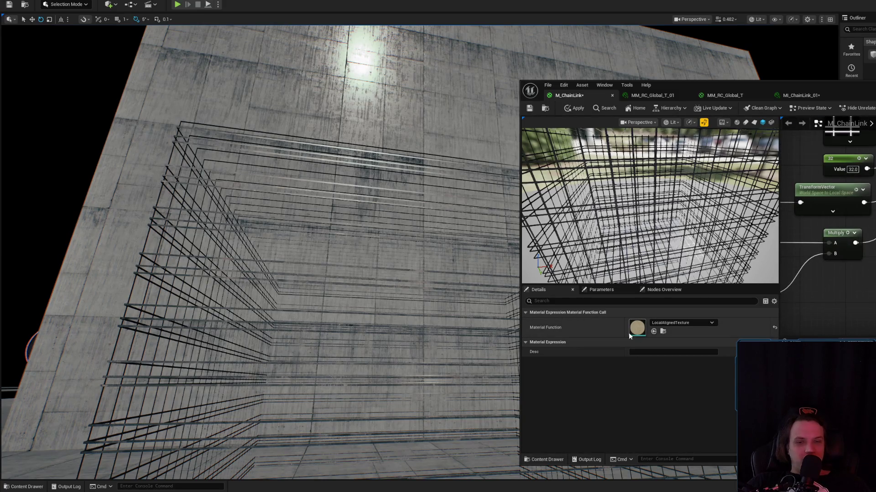
drag(803, 255, 741, 297)
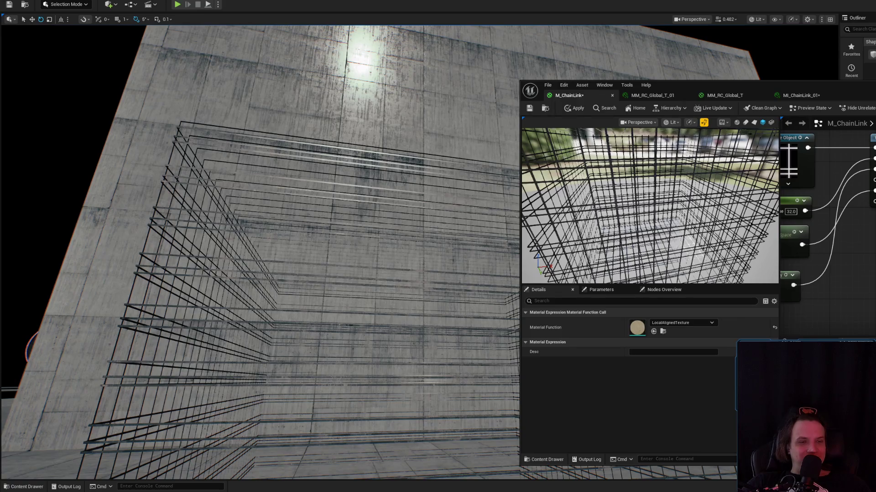
drag(820, 228, 844, 240)
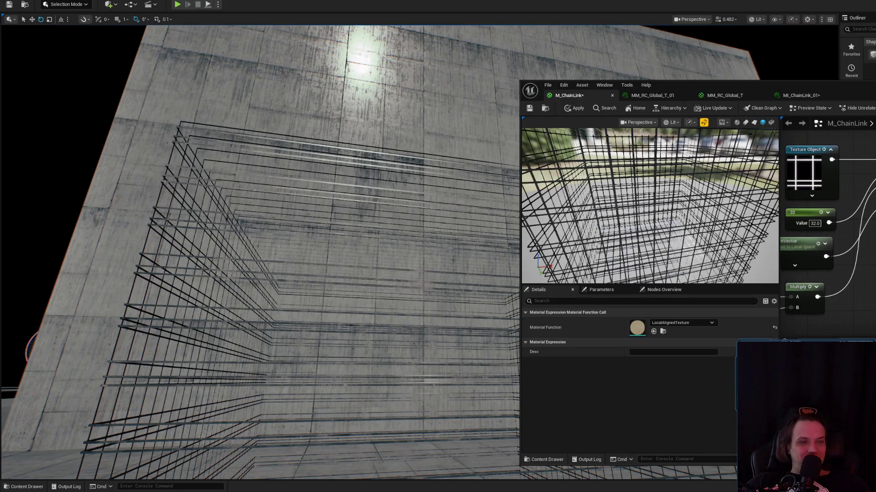
drag(821, 228, 793, 205)
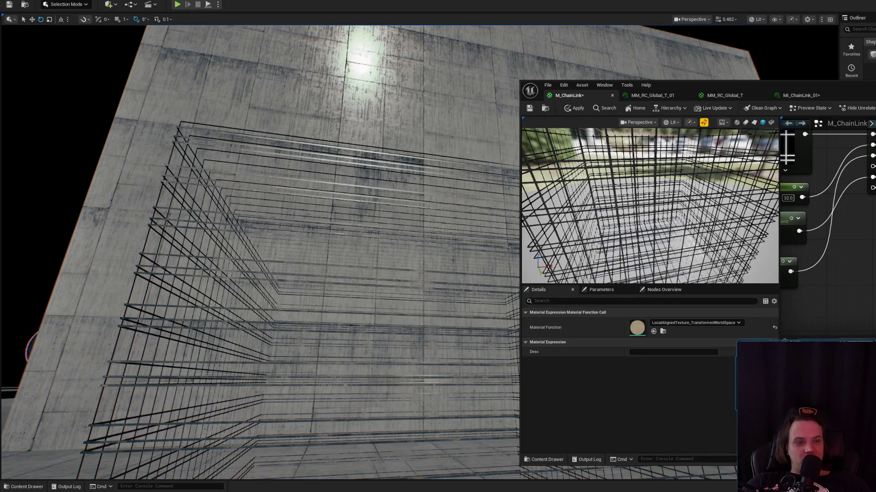
click(857, 319)
scroll(857, 228, down, 2)
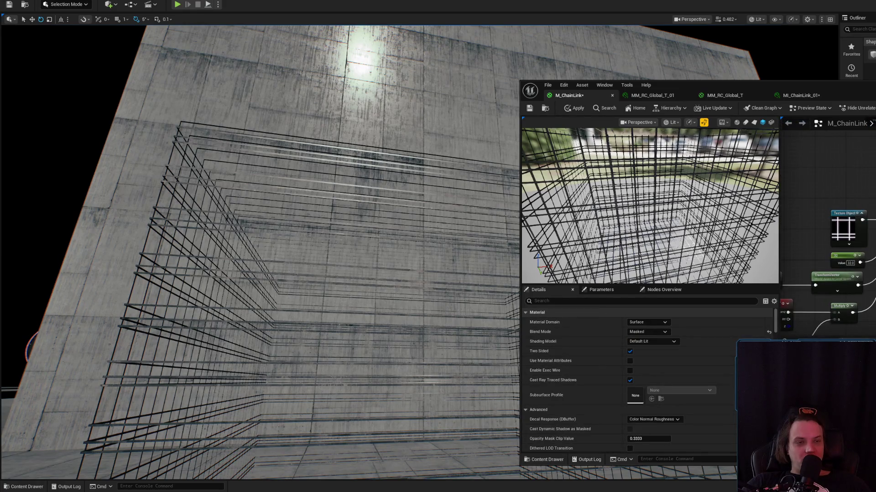
drag(821, 228, 779, 191)
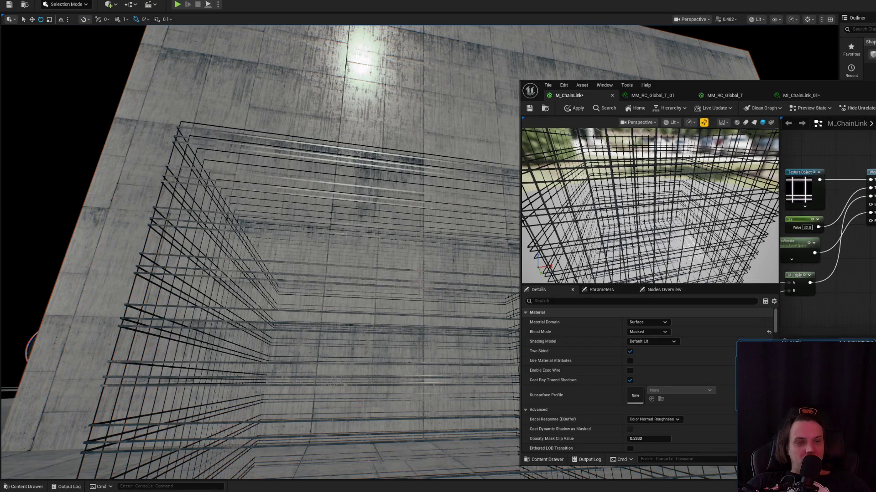
- Reselect the LocalAlignedTexture node and apply M_ChainLink so the cage shows thick textured bars
click(871, 248)
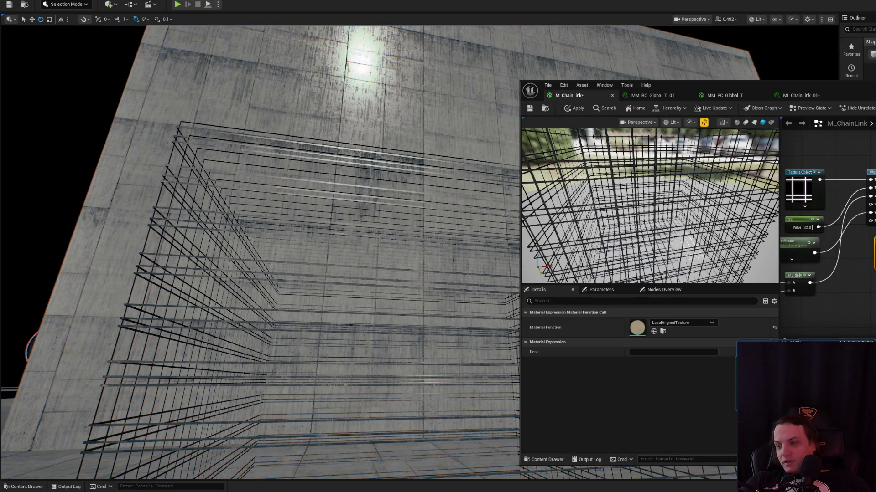
scroll(792, 175, up, 1)
scroll(792, 174, up, 1)
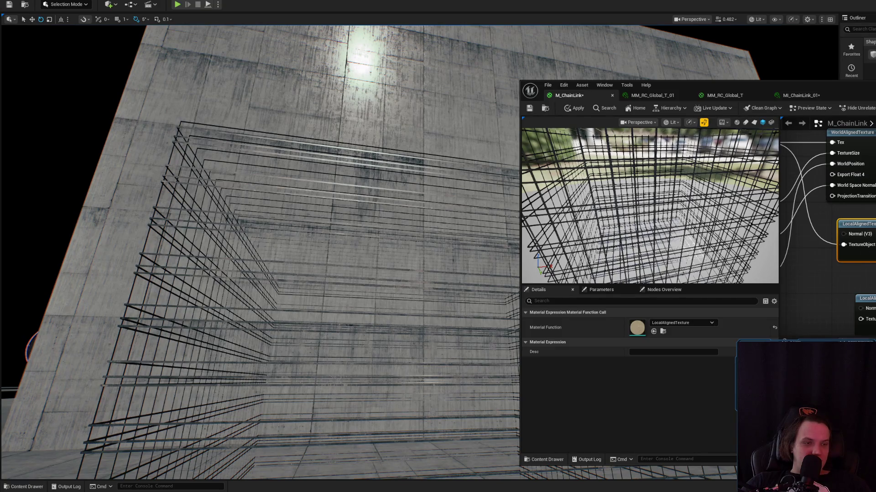
click(573, 110)
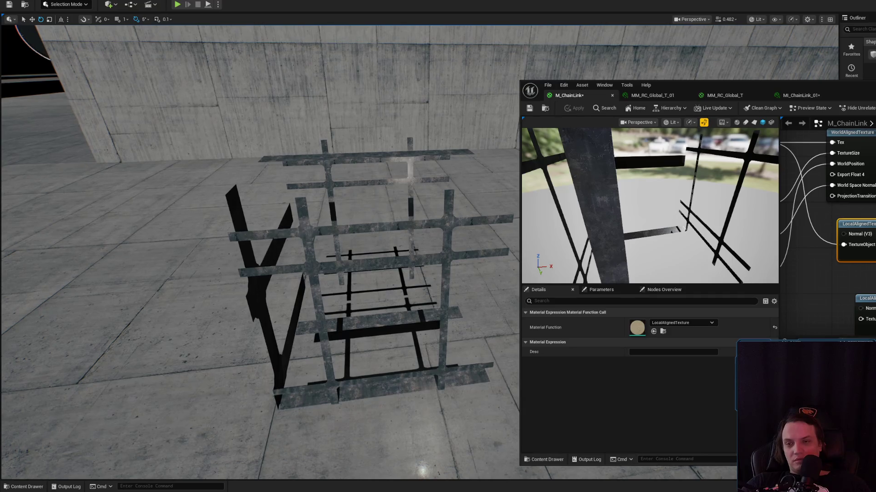
- Select the fence cube and browse to LocalAlignedTexture in the engine Texturing functions folder
click(290, 226)
scroll(368, 231, up, 3)
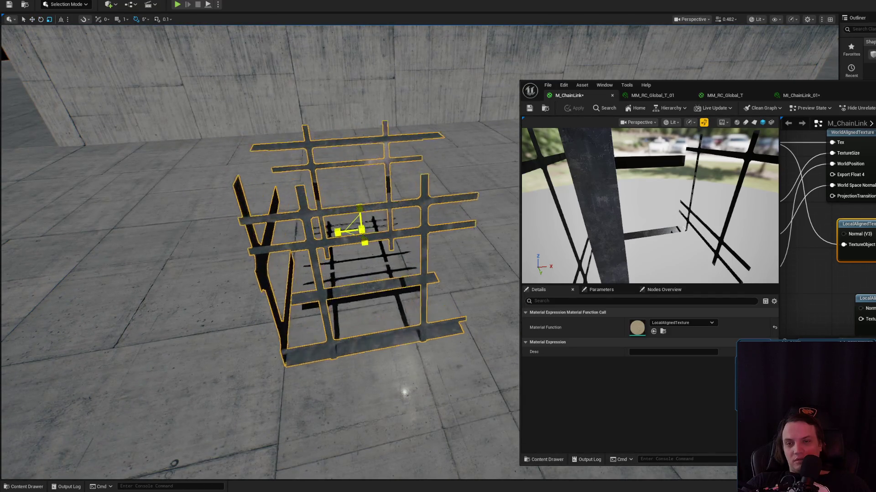
scroll(363, 229, down, 3)
scroll(363, 229, up, 2)
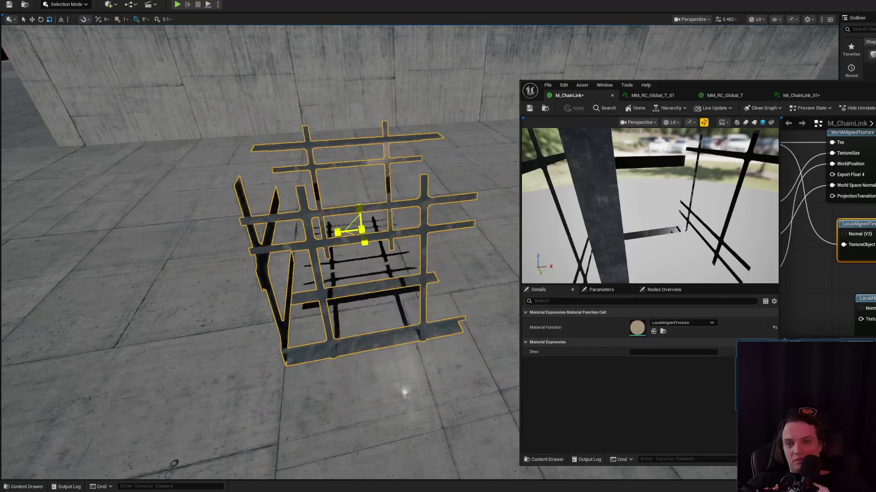
scroll(363, 229, up, 2)
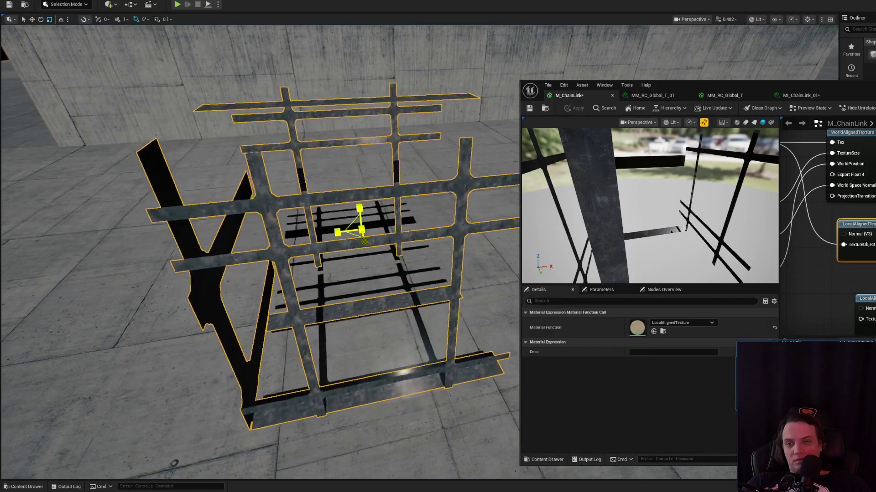
scroll(348, 230, down, 2)
mouse_move(860, 227)
mouse_down()
mouse_move(873, 228)
mouse_move(873, 237)
mouse_up()
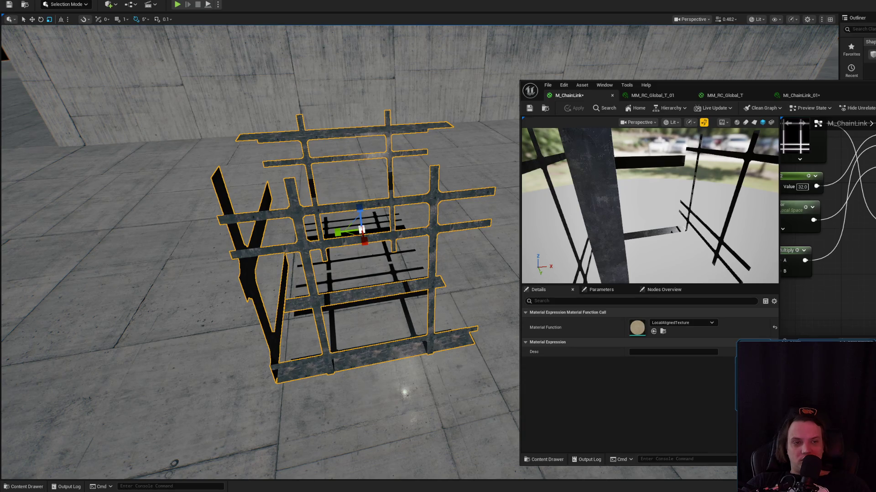
click(662, 332)
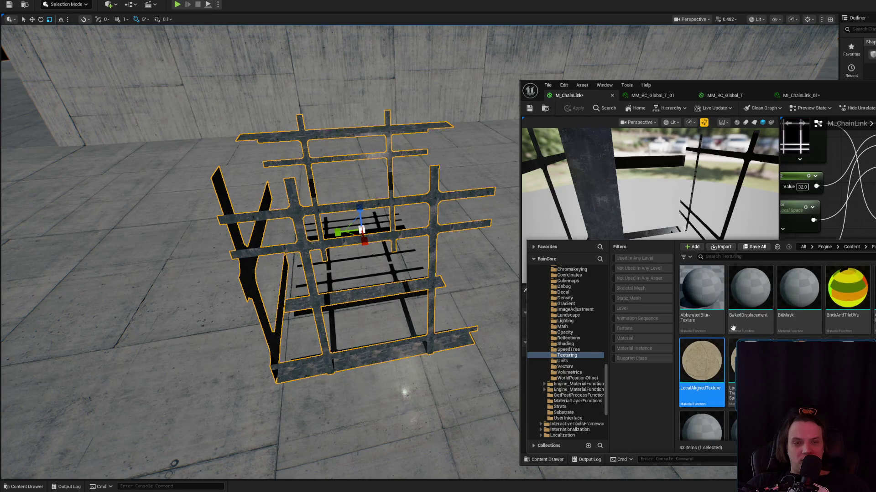
- Open and save MI_ChainLink_01 from the ChainLink folder, then save M_ChainLink
key(ctrl+space)
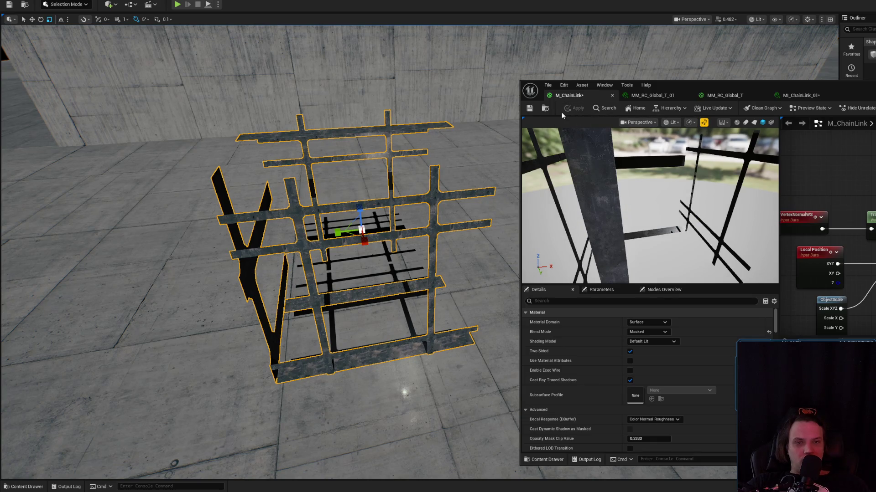
click(545, 108)
click(756, 306)
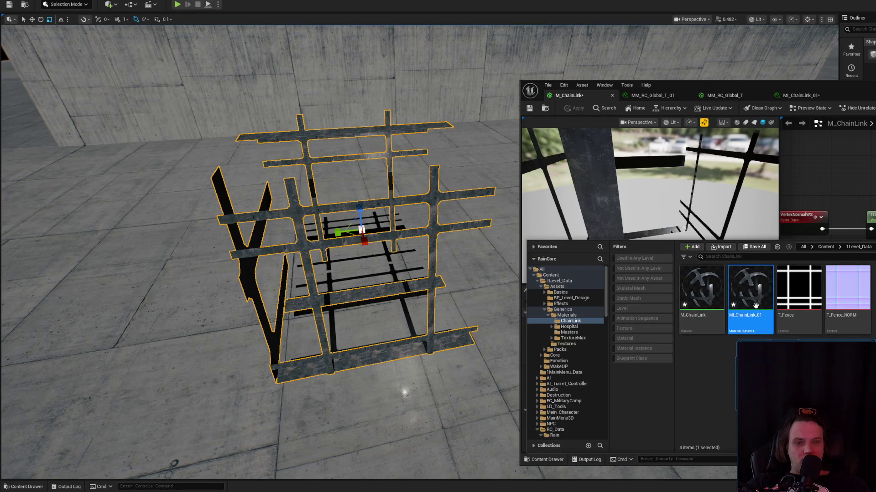
double_click(756, 305)
click(529, 108)
click(571, 95)
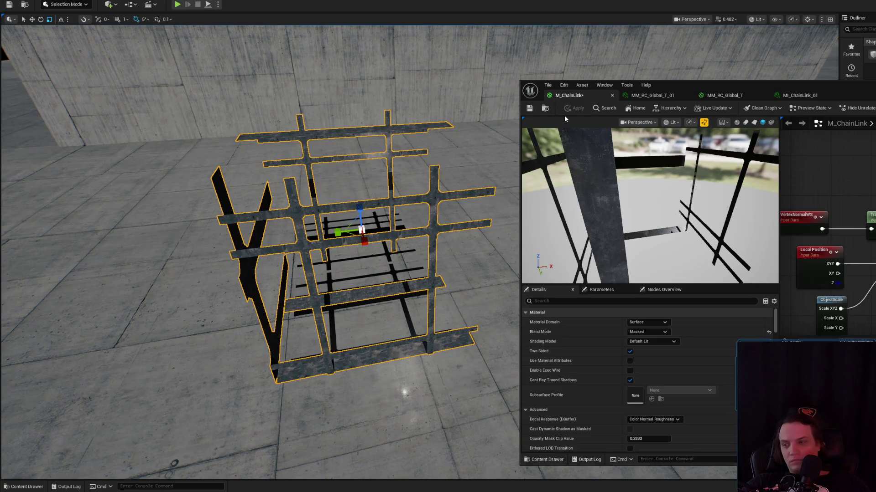
click(528, 108)
- Fly the viewport camera close to the chain-link mesh to inspect its textured bars
drag(501, 161, 433, 192)
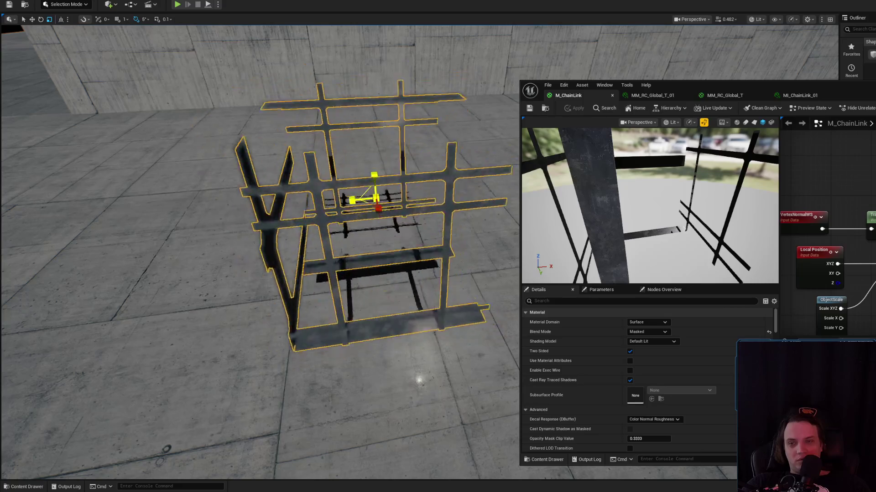
mouse_move(347, 219)
mouse_down()
mouse_move(341, 224)
mouse_move(429, 130)
mouse_up()
click(341, 224)
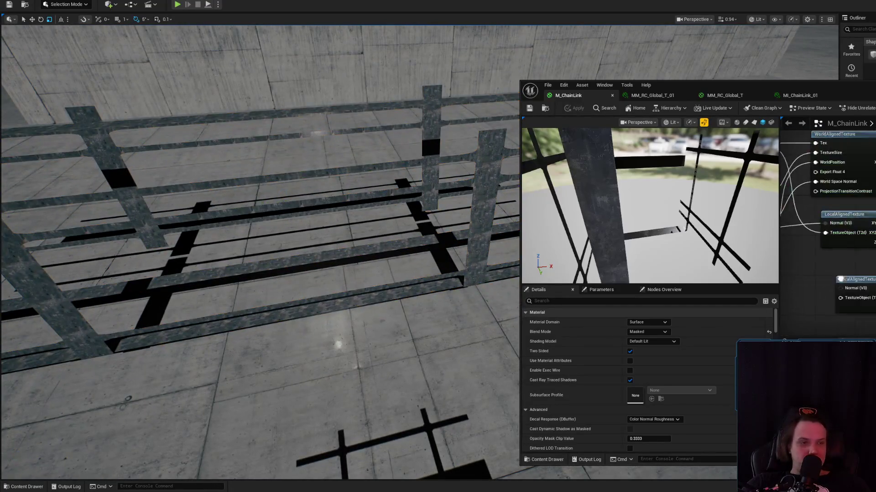
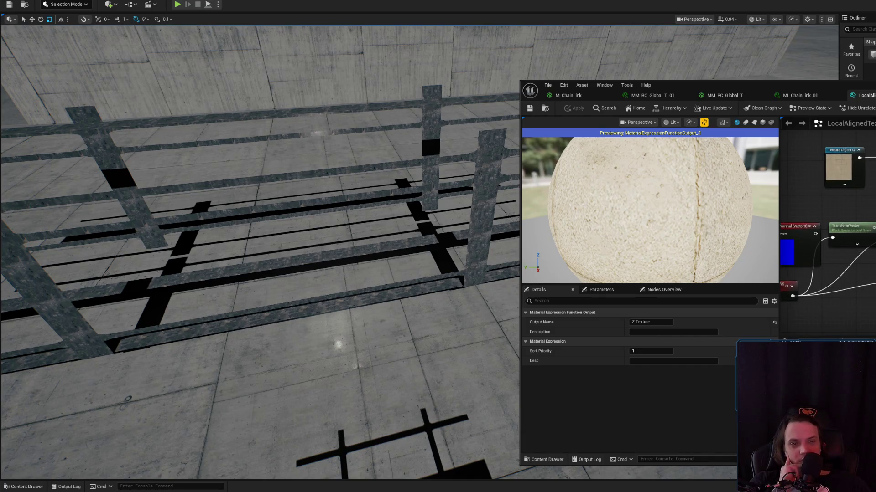
- Nudge the Input Normal node slightly to the right in the local-aligned function
click(842, 278)
drag(844, 278, 856, 276)
scroll(857, 255, down, 2)
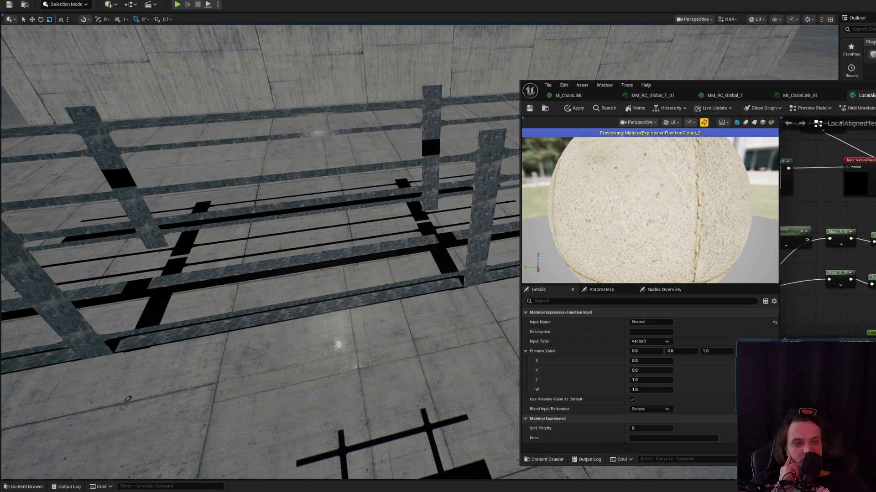
- Return to the M_ChainLink material and apply its pending recompiled changes
click(815, 95)
click(710, 97)
click(669, 95)
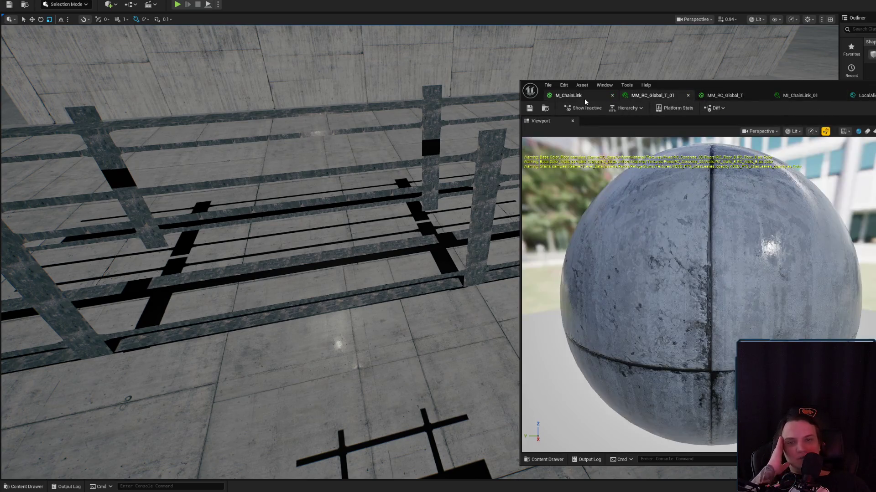
click(570, 95)
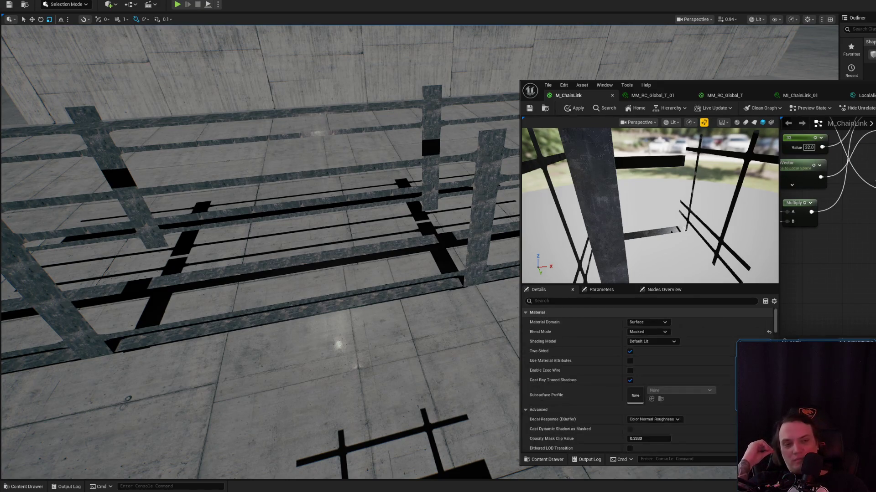
click(574, 108)
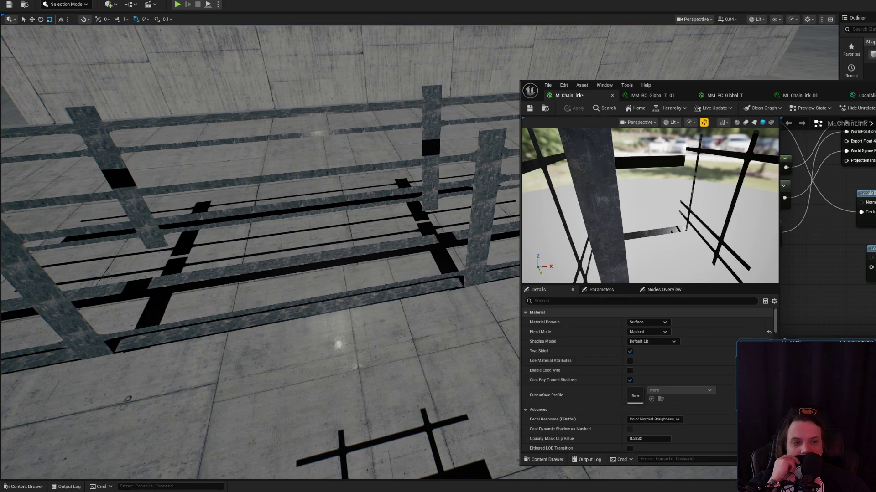
click(574, 110)
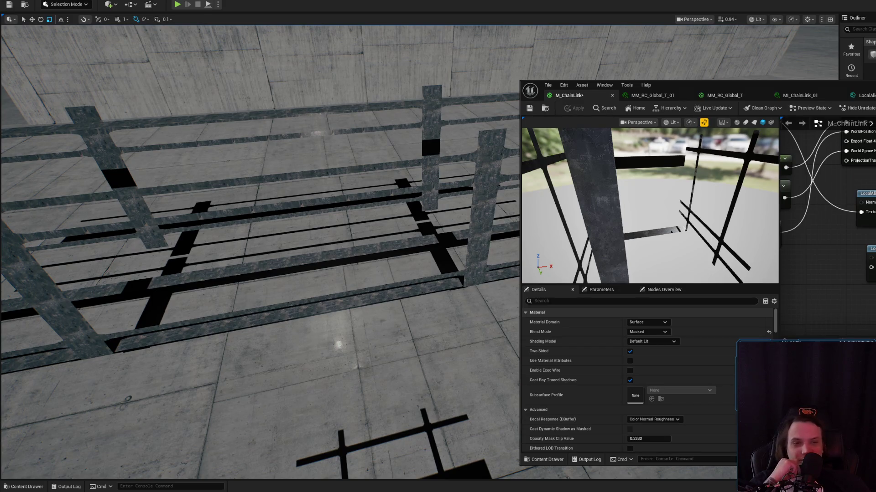
mouse_move(346, 212)
mouse_down()
mouse_move(346, 173)
mouse_move(320, 171)
mouse_move(333, 146)
mouse_move(296, 192)
mouse_move(338, 173)
mouse_move(357, 224)
mouse_up()
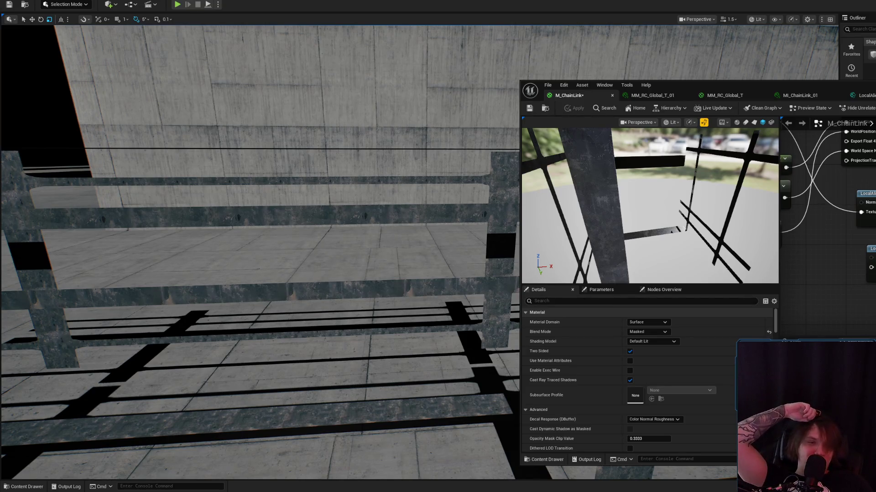
- Bring the constant 32, TransformVector and Multiply nodes into view, apply, and inspect the fence's wire cage
drag(820, 205, 832, 286)
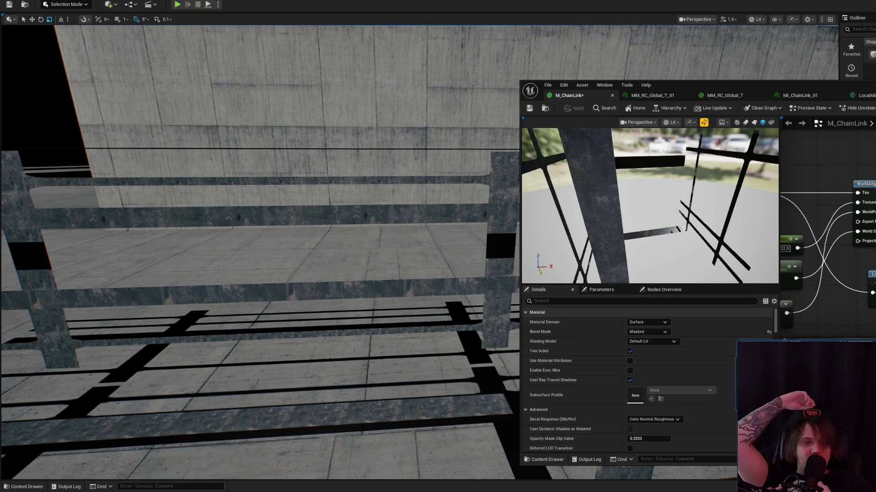
drag(817, 247, 859, 218)
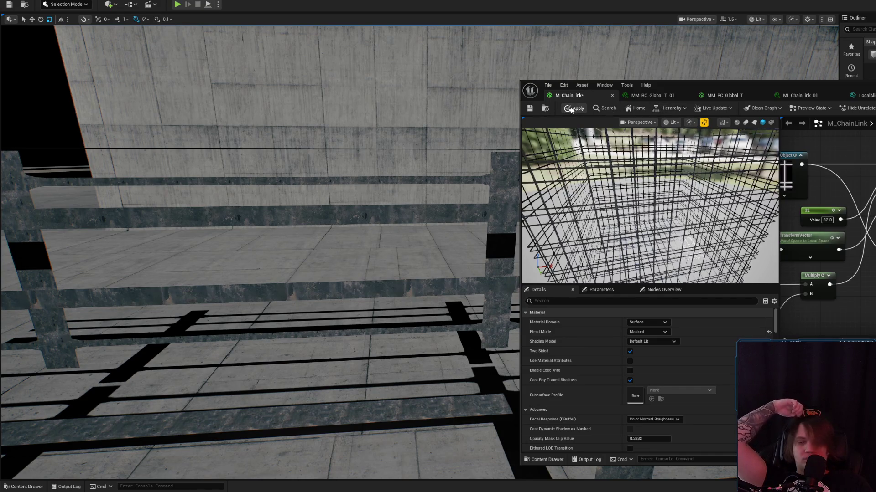
click(571, 109)
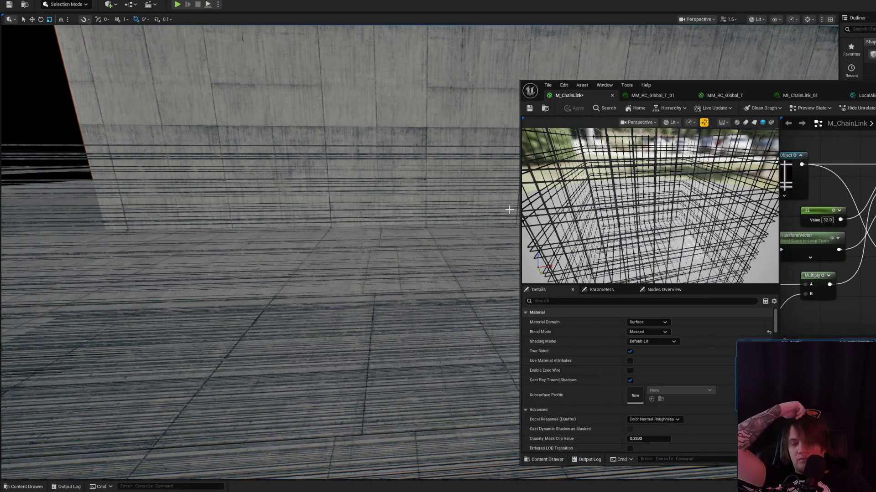
drag(510, 210, 483, 260)
drag(400, 228, 399, 224)
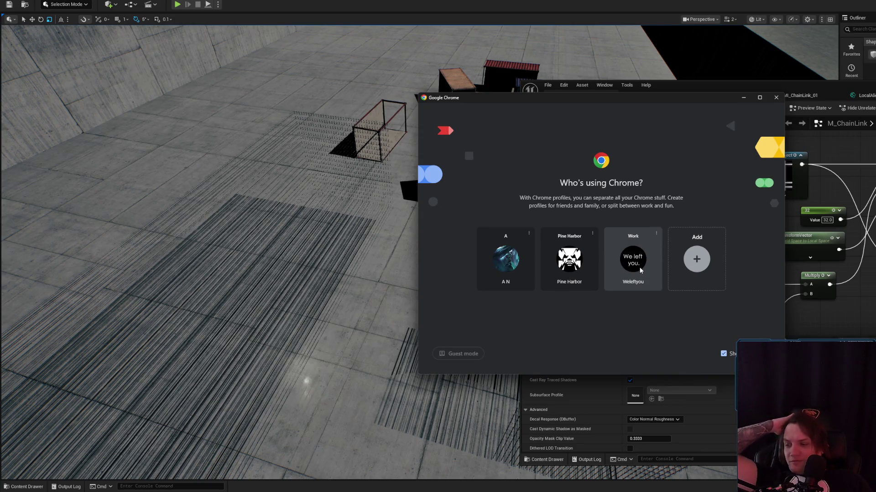
- Open Chrome with the Work profile and go to YouTube in a new tab
click(642, 267)
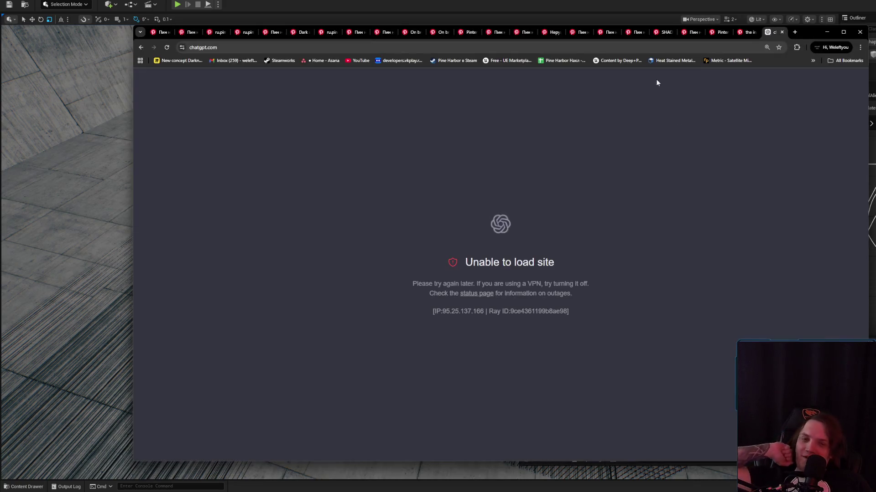
click(795, 32)
click(360, 61)
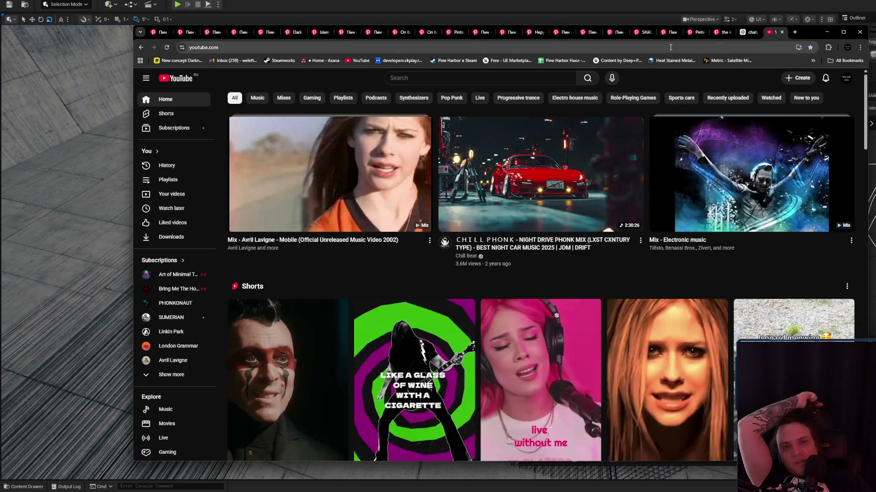
- Open twitch.tv in another tab, then go to the user's own channel page
key(ctrl+t)
text(twitch.tv)
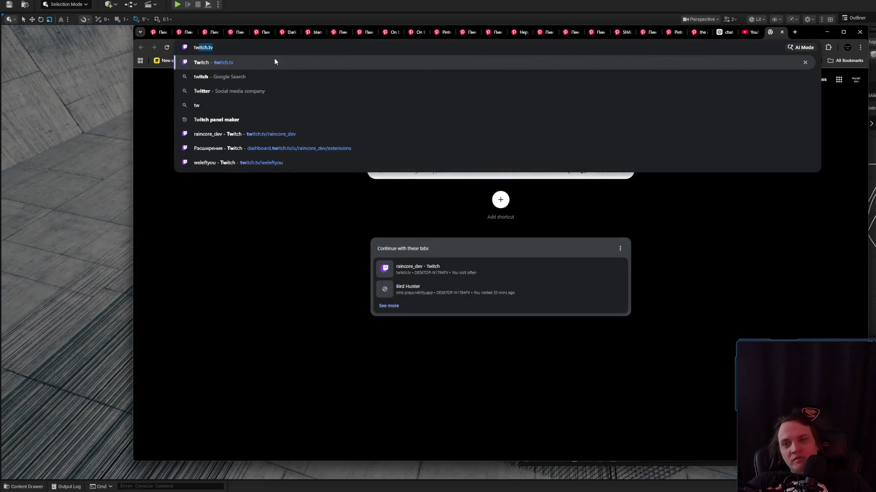
key(Return)
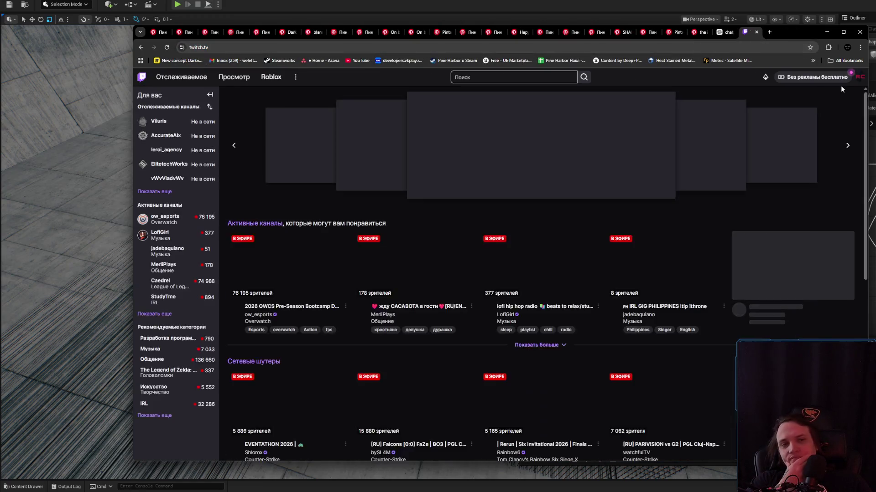
click(859, 77)
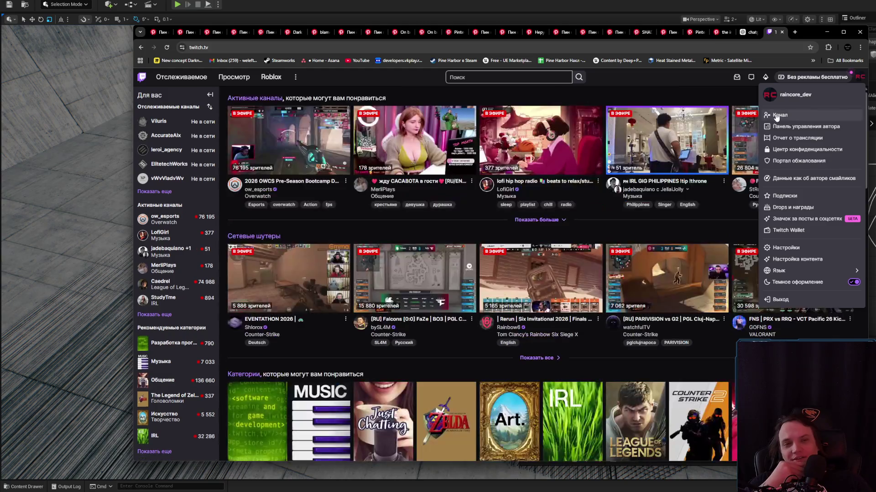
click(779, 115)
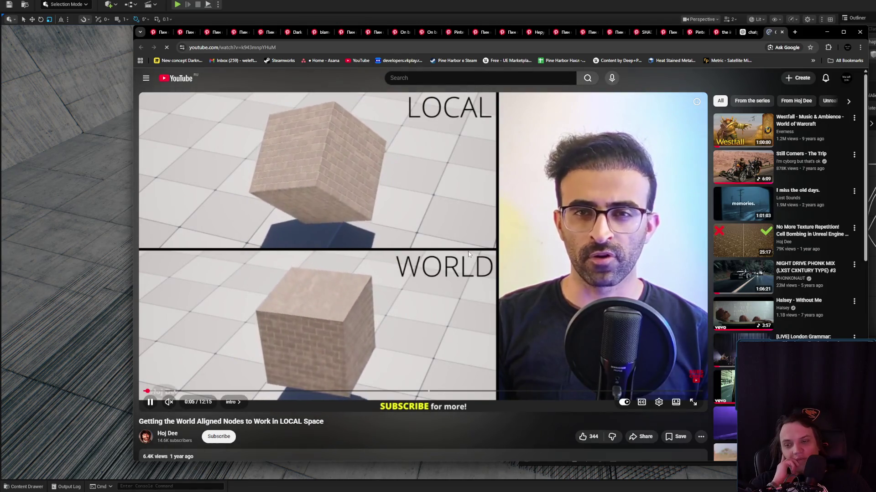
- Skip the tutorial forward in jumps to about 1:39
key(Right)
key(Right)
key(Right)
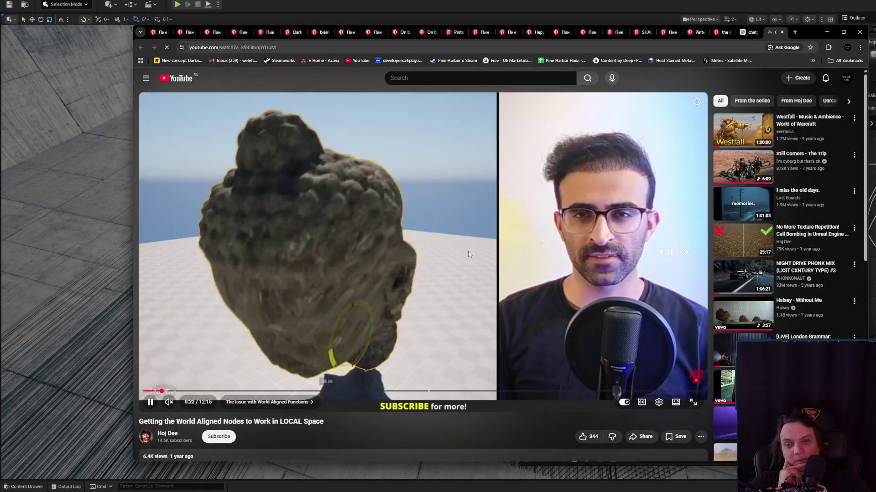
key(Right)
key(Right)
key(Right)
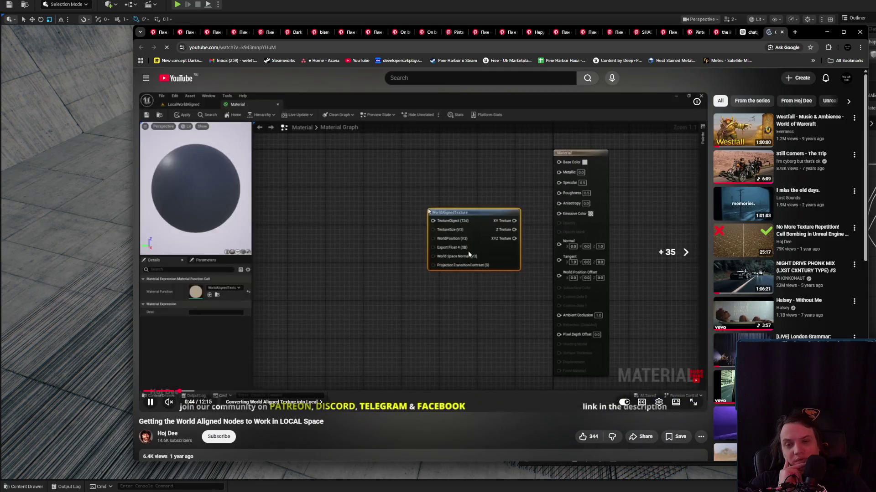
key(Right)
key(Right)
key(Right)
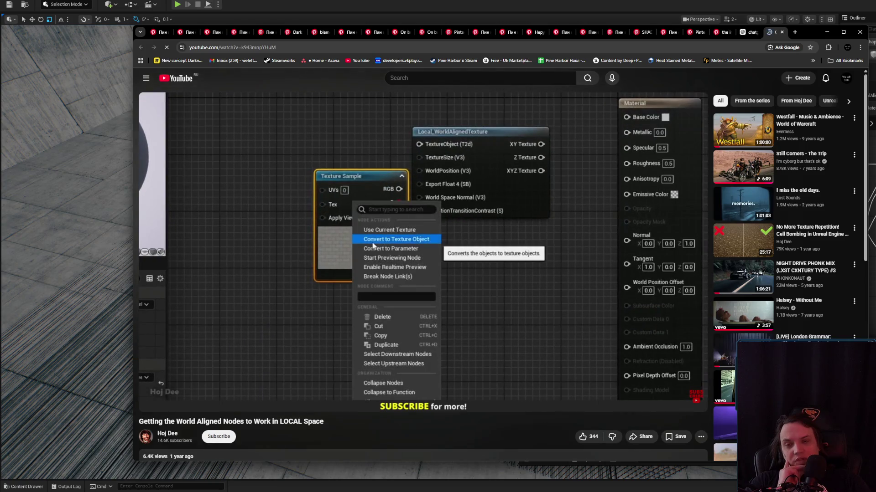
key(Right)
key(Right)
key(Right)
key(Right)
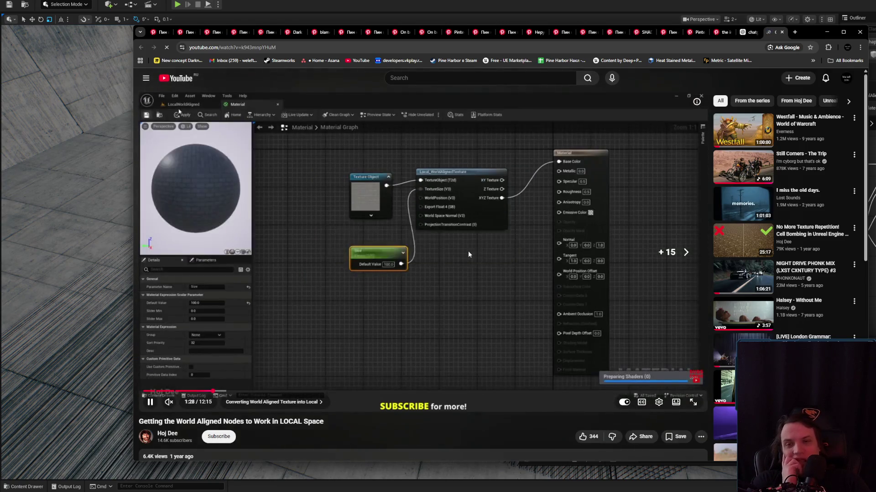
key(Right)
key(Right)
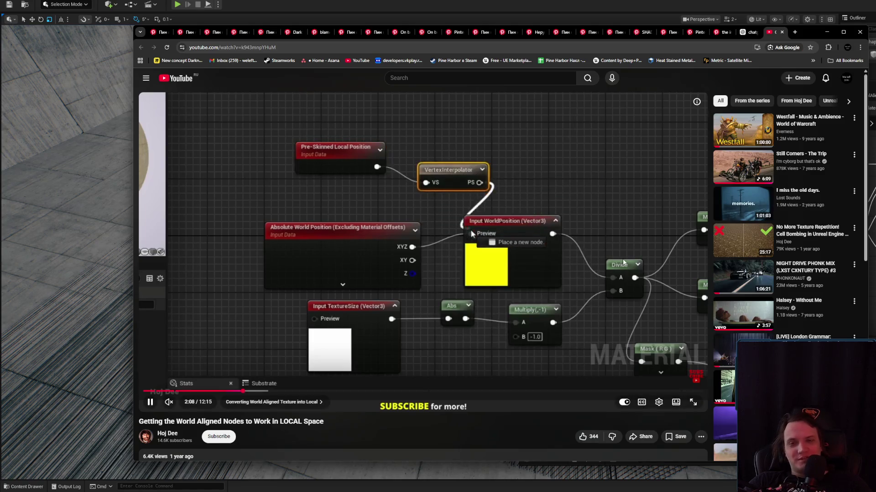
- Pause the video, minimize Chrome, and bring up the object-aligned textures forum thread
mouse_move(844, 241)
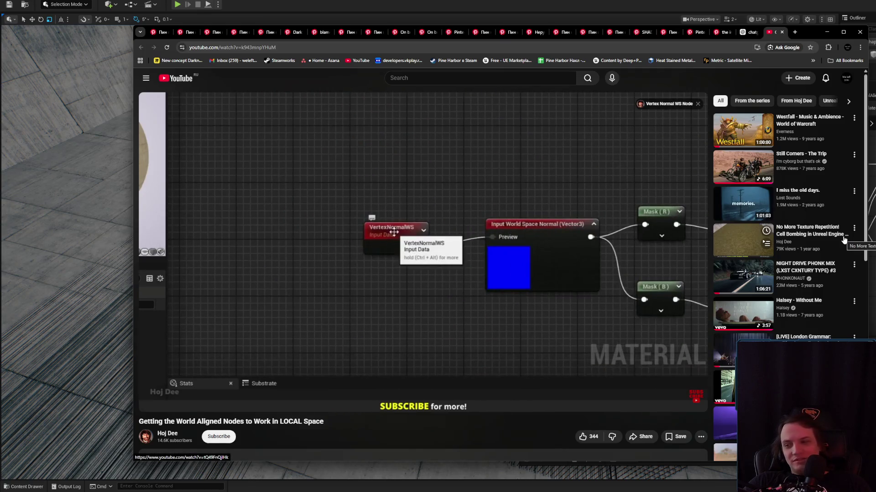
key(space)
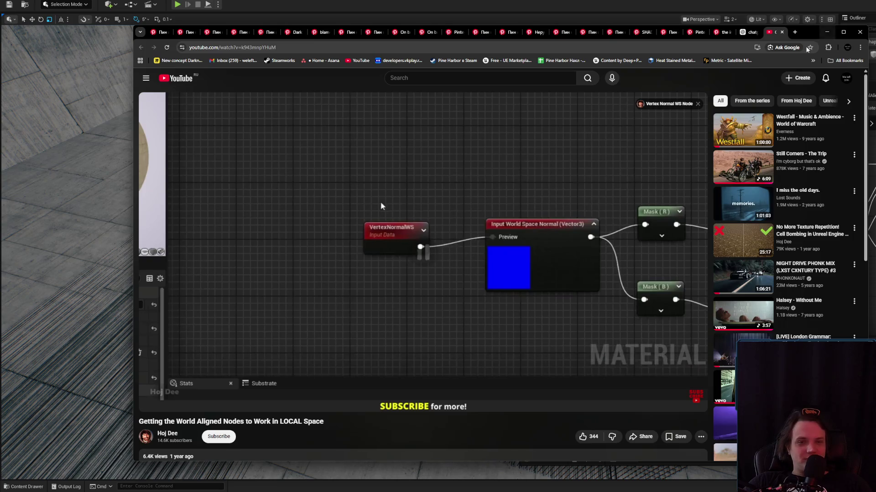
key(space)
key(space)
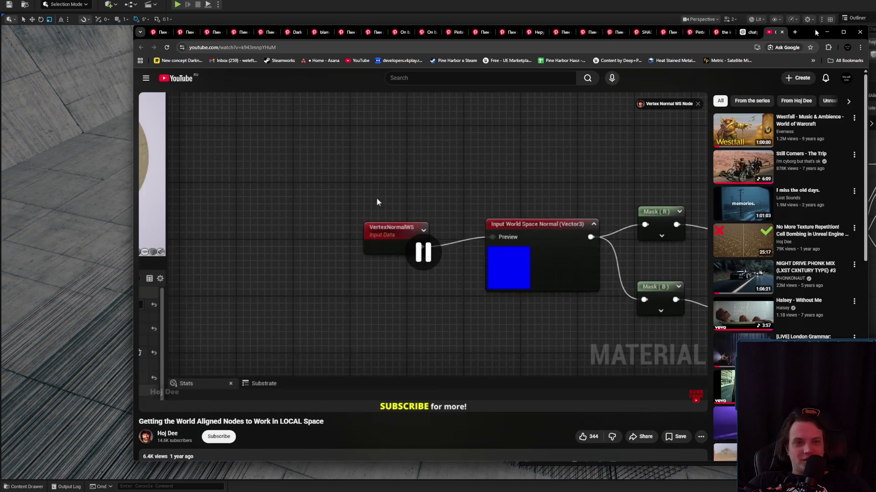
click(826, 32)
key(alt+Tab)
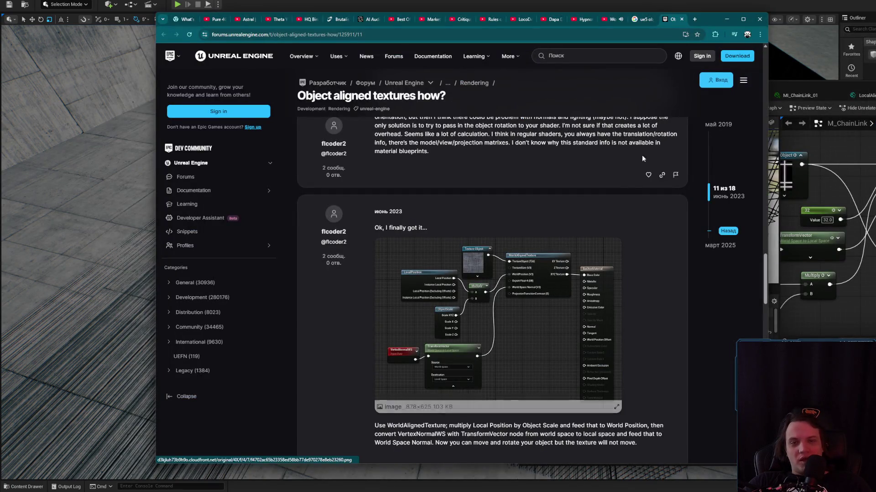
- Go back from the forum thread to the tutorial, resume it, and skip ahead to 3:49
click(726, 19)
key(alt+Tab)
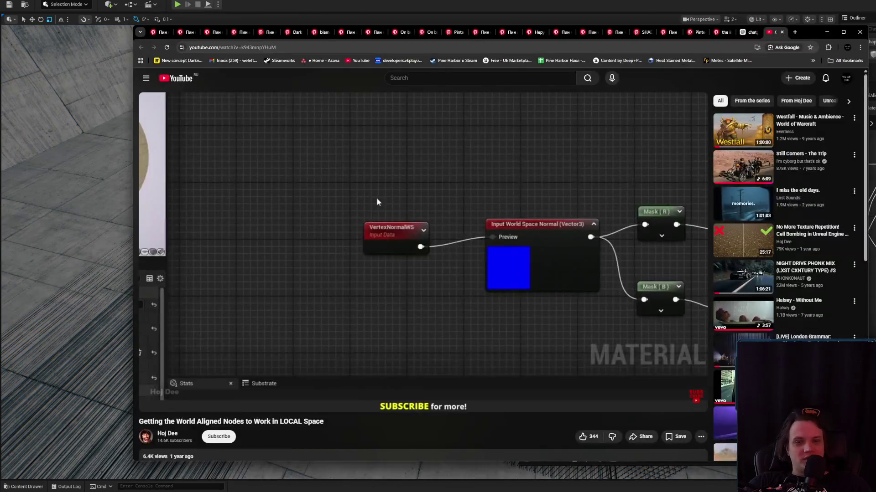
click(376, 202)
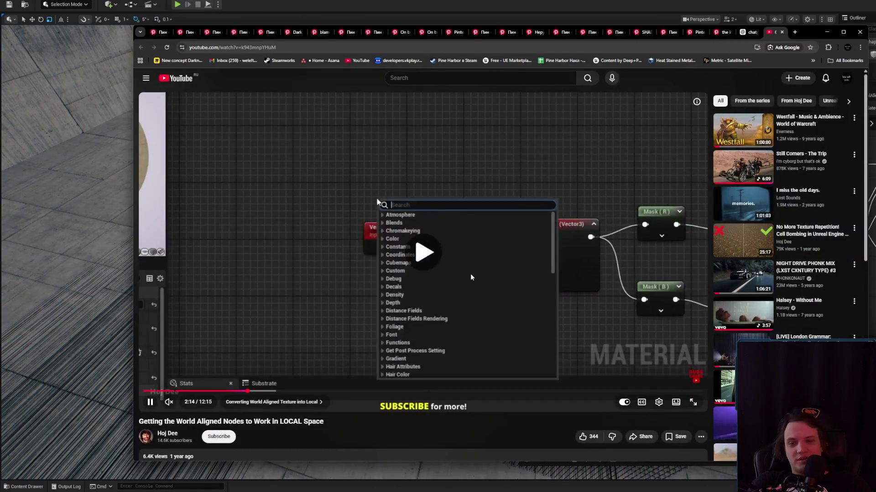
key(Right)
key(Right)
key(Right)
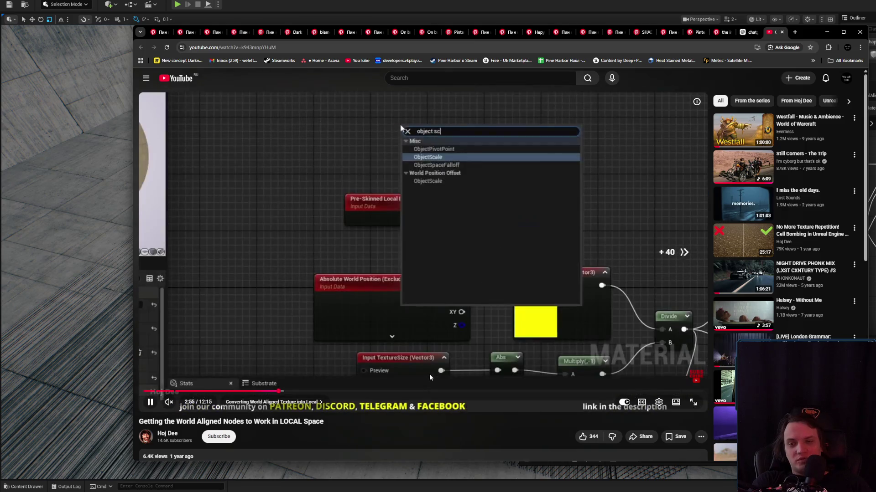
key(Right)
key(Right)
key(Right)
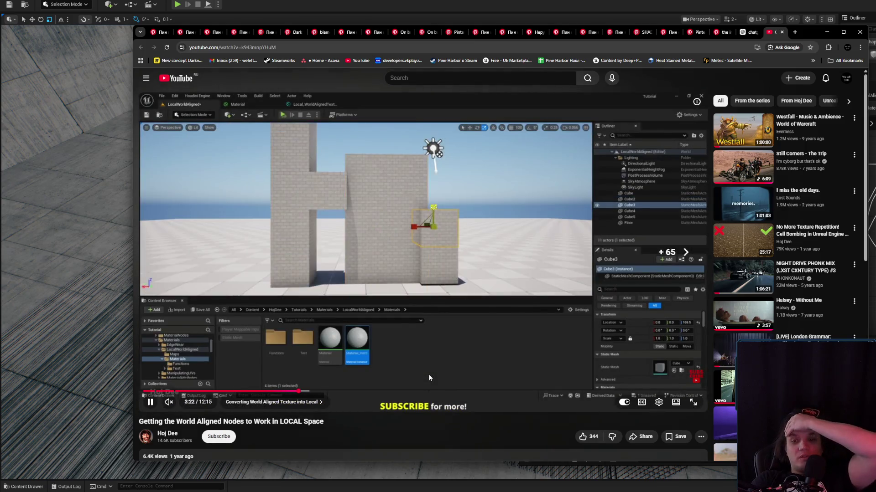
key(Right)
key(Right)
key(Right)
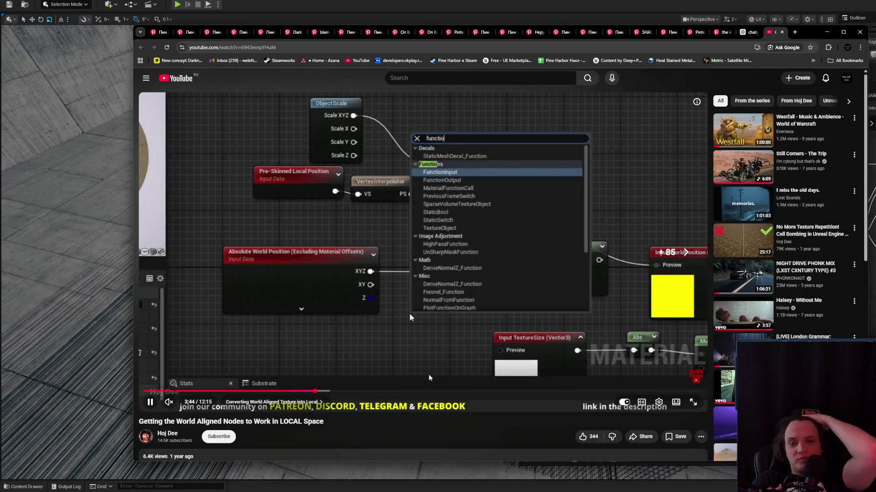
- Seek through the material instance and function graph parts, then jump back to about 0:57
key(Right)
key(Right)
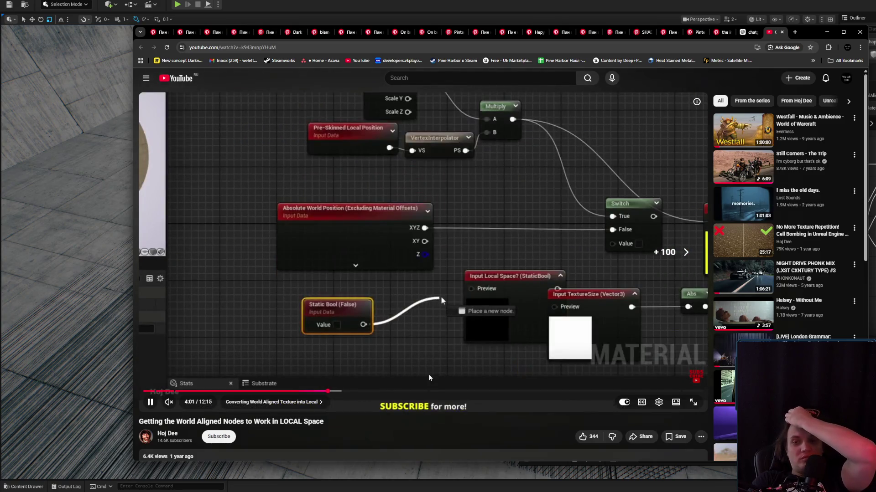
key(Right)
key(Right)
key(Right)
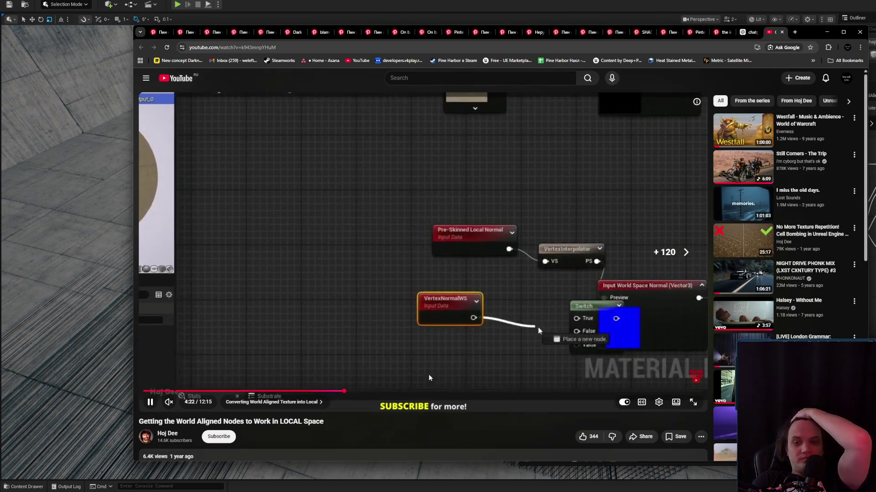
key(Right)
key(Right)
key(Right)
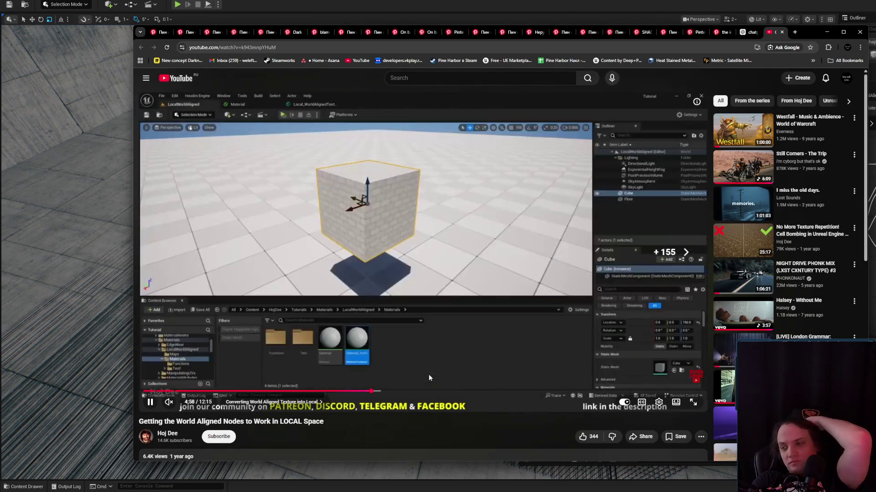
key(Right)
key(Right)
key(Right)
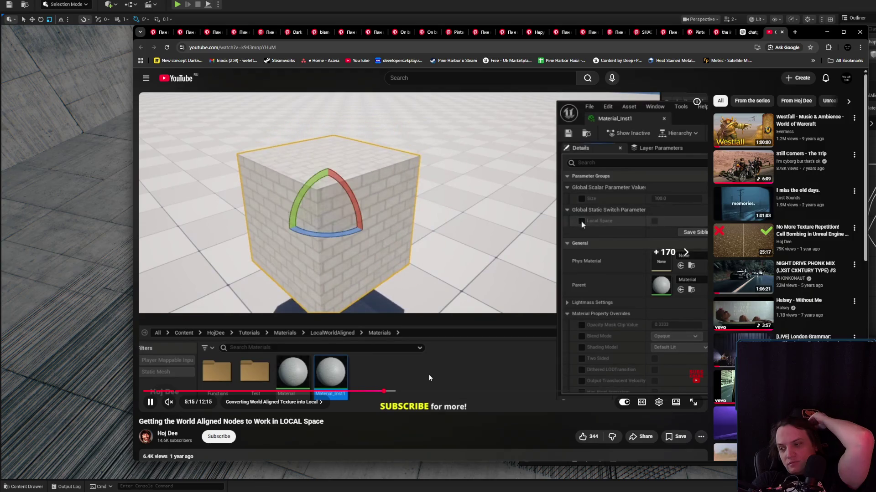
key(Right)
key(Right)
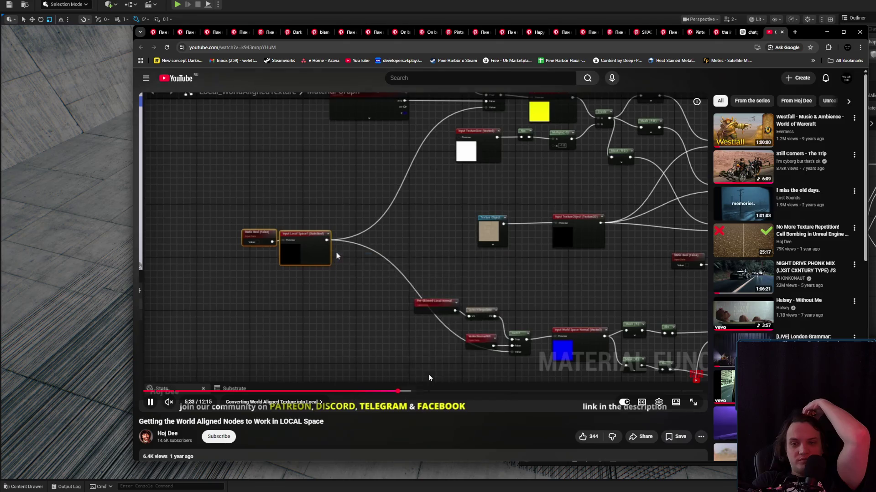
key(Right)
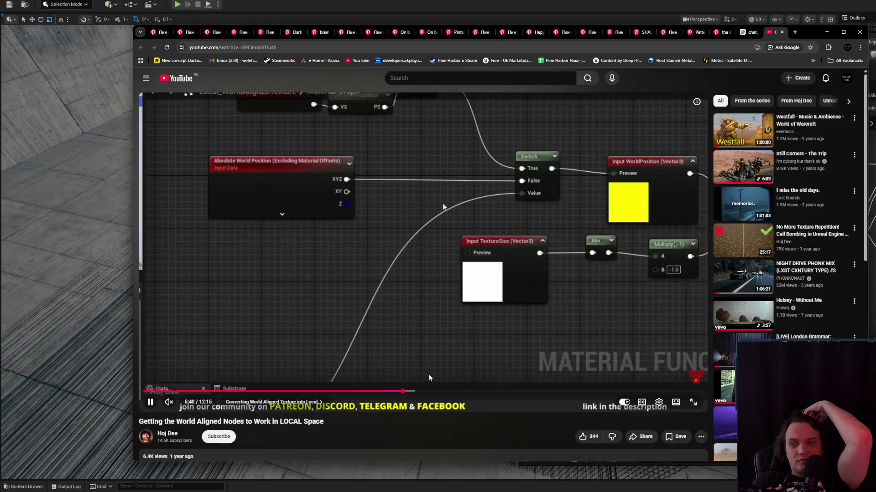
key(Right)
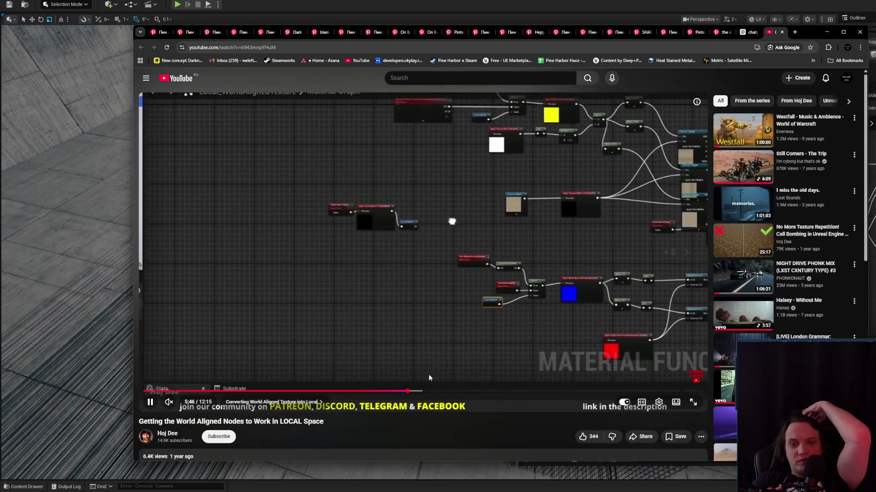
key(Right)
key(Right)
key(Right)
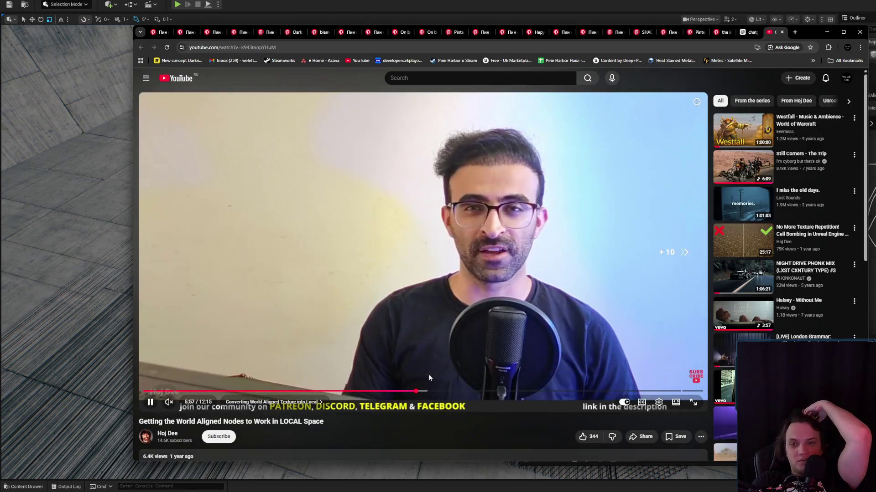
key(Left)
key(Right)
key(Right)
key(Right)
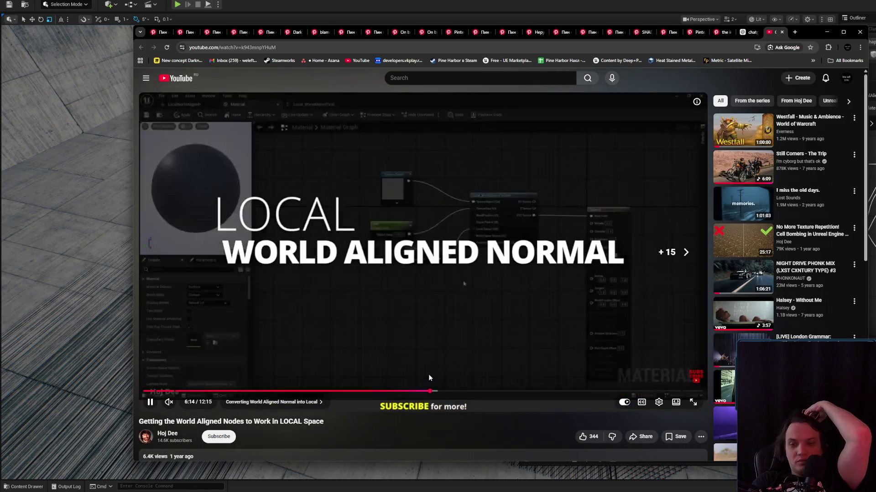
key(Left)
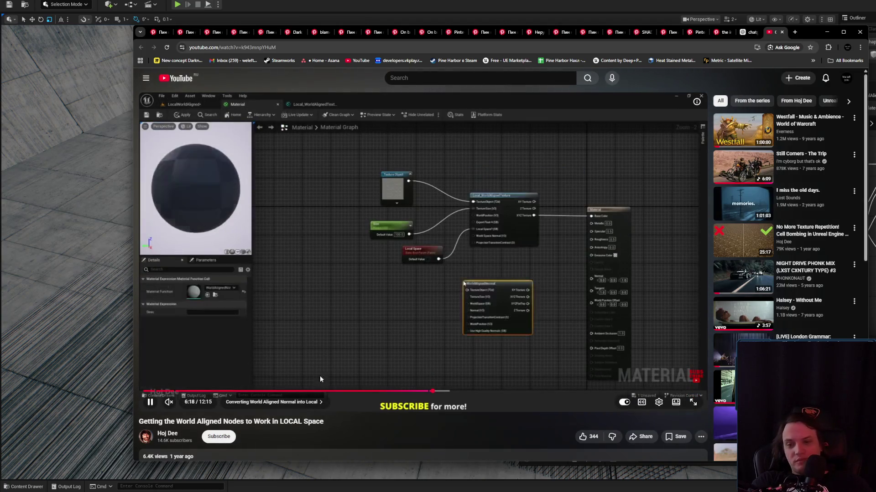
click(231, 391)
click(187, 391)
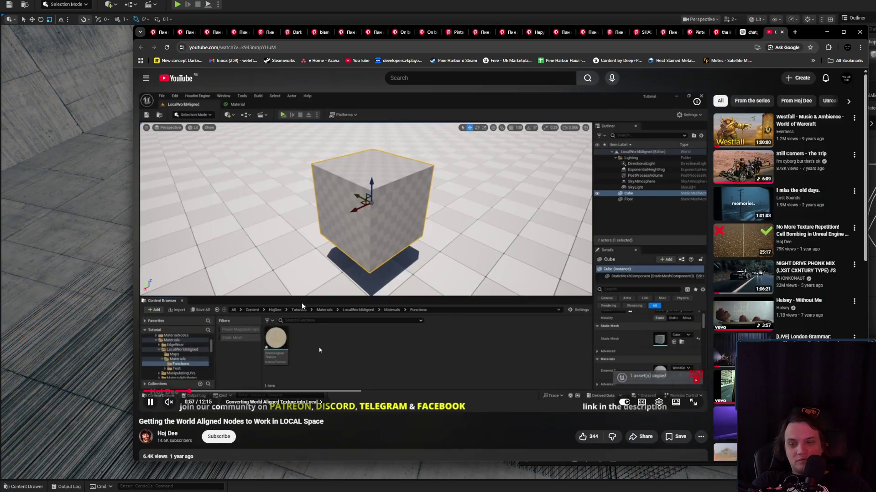
- Open the description's Free UE Assets link as a new hojdee.com tab and switch to it
scroll(310, 308, down, 4)
click(354, 320)
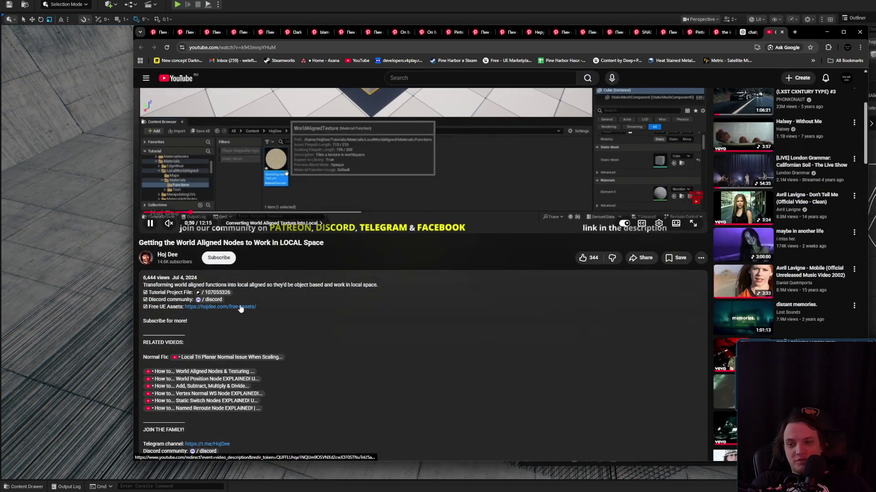
scroll(272, 325, down, 1)
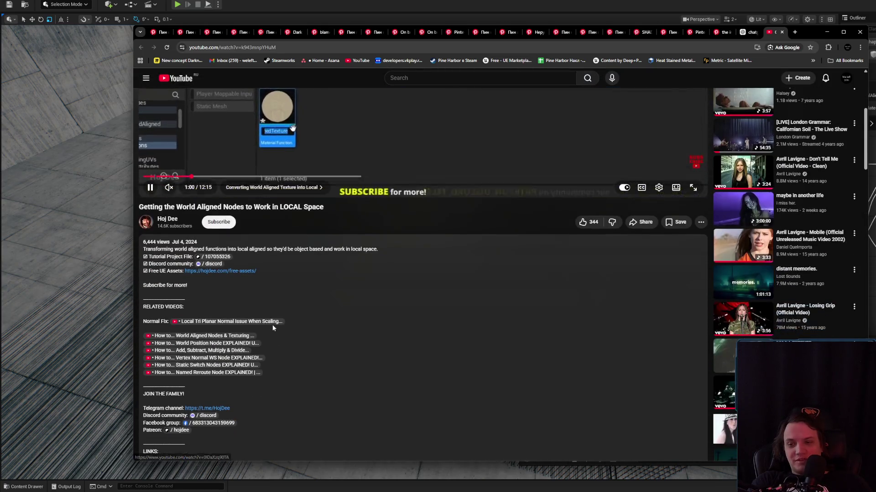
middle_click(245, 271)
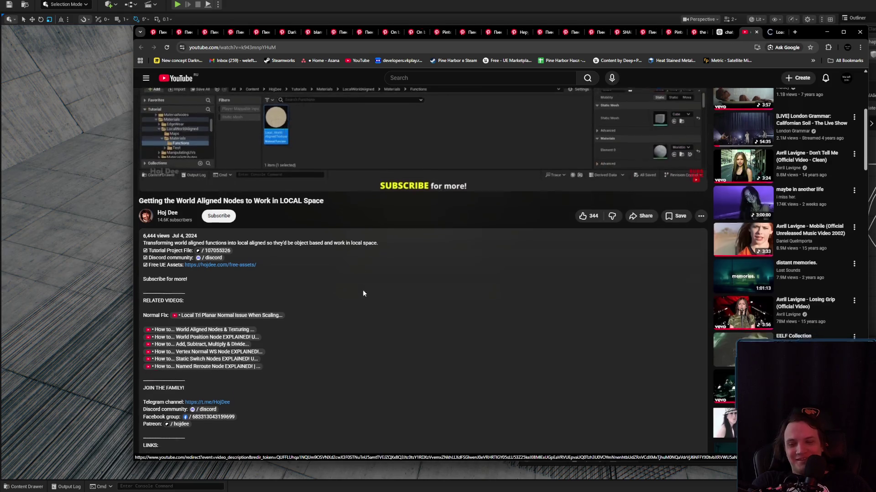
scroll(392, 296, down, 3)
scroll(421, 303, down, 2)
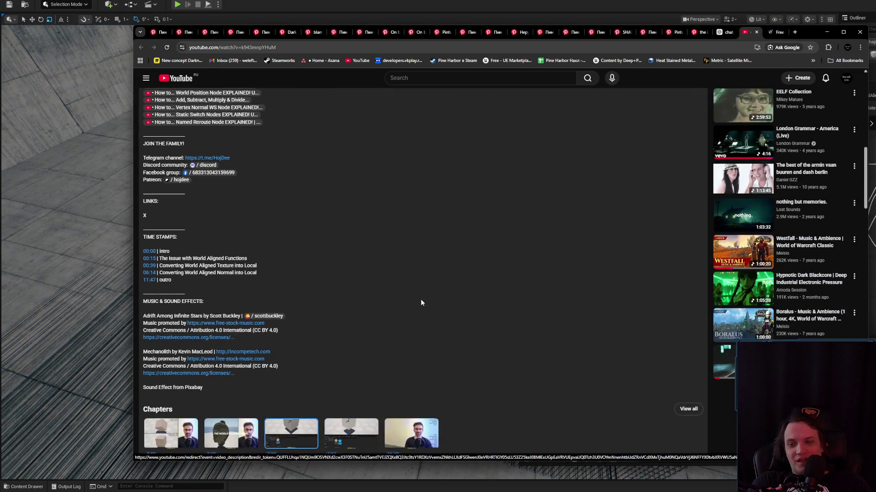
scroll(414, 302, up, 10)
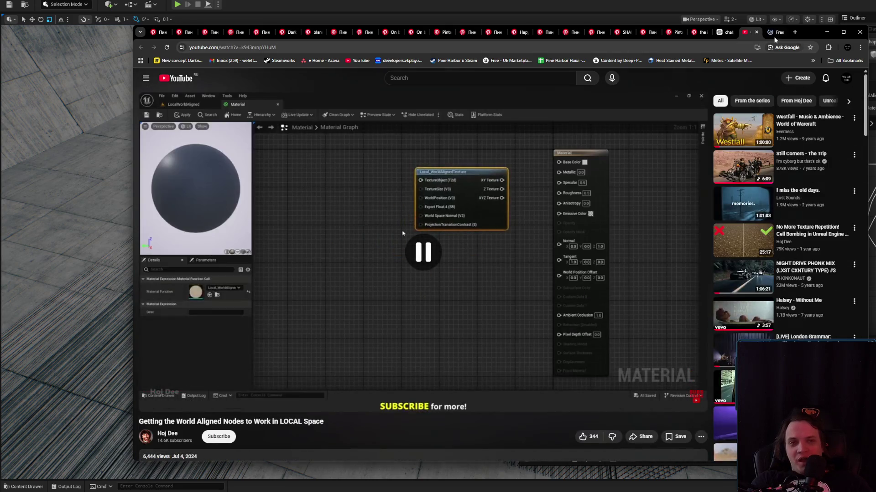
click(769, 37)
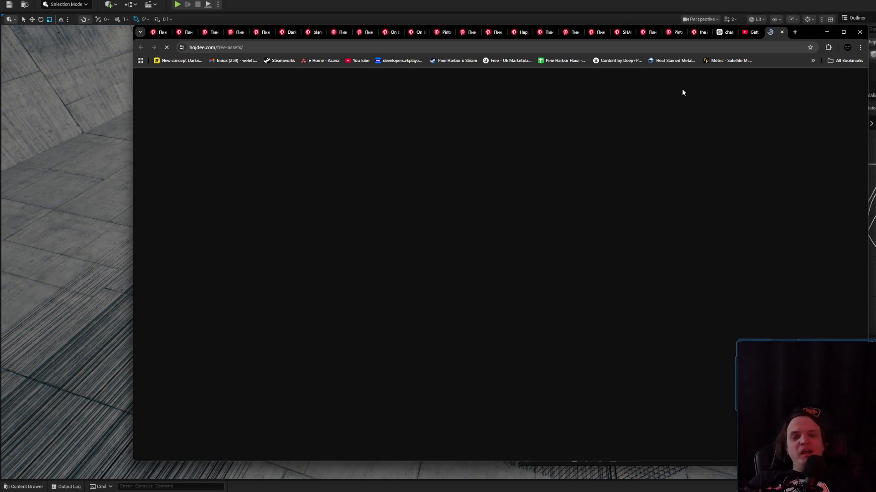
click(829, 47)
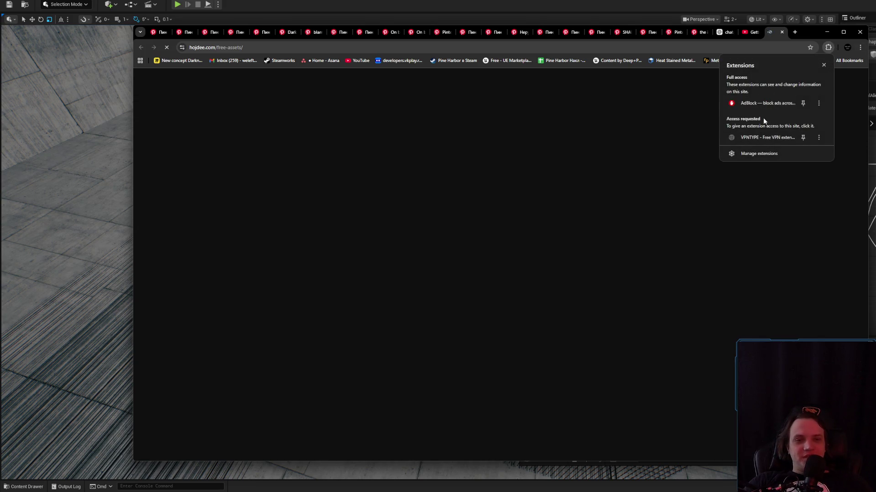
- Connect the VPN extension to the German server and reload the Free Assets page
click(763, 137)
click(763, 138)
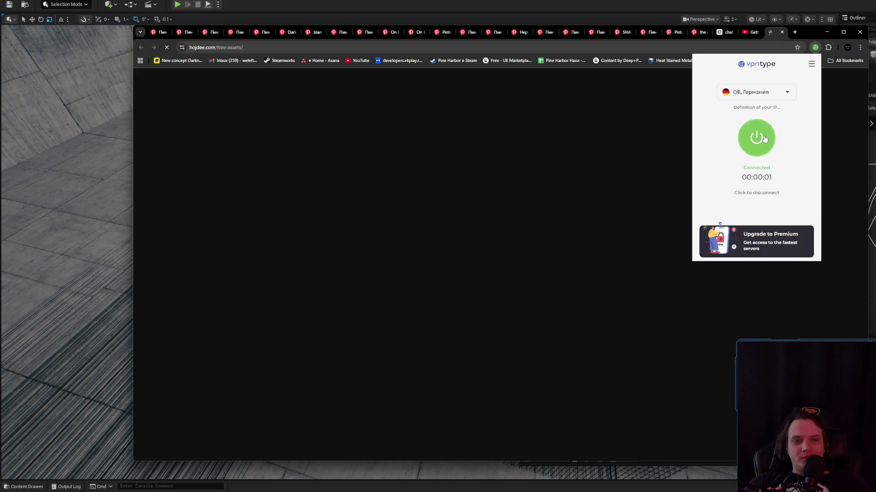
click(273, 50)
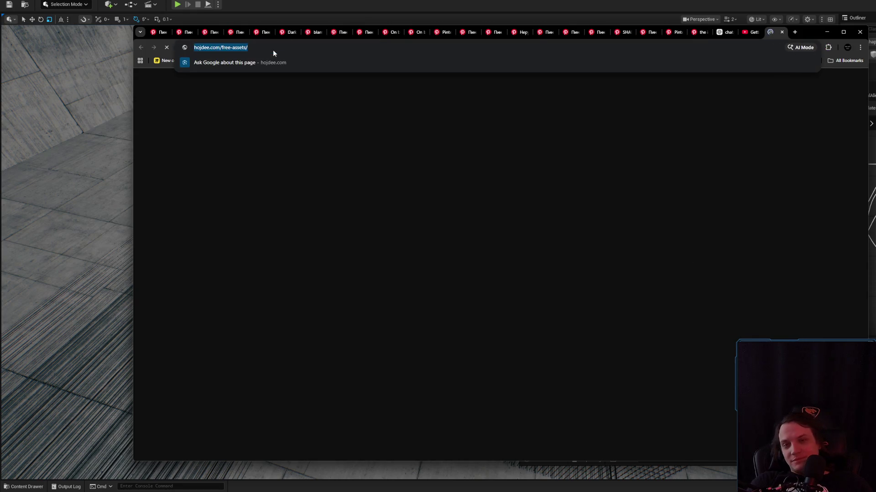
key(Return)
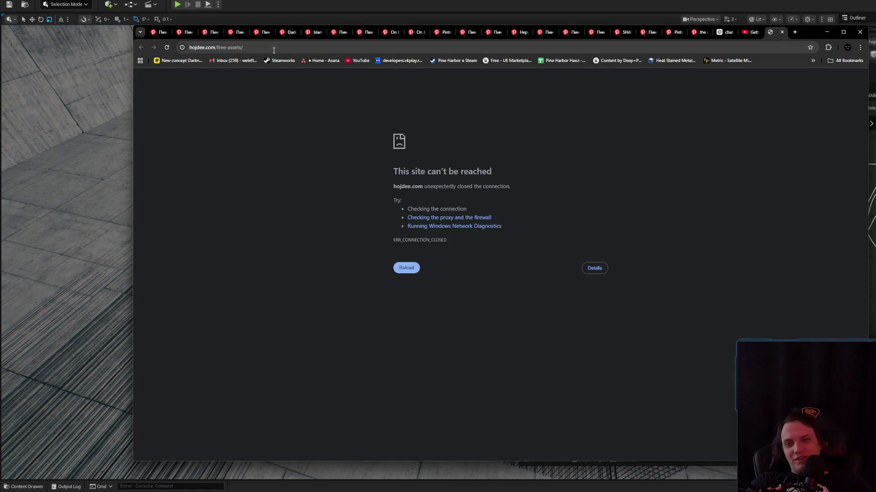
click(274, 50)
key(Return)
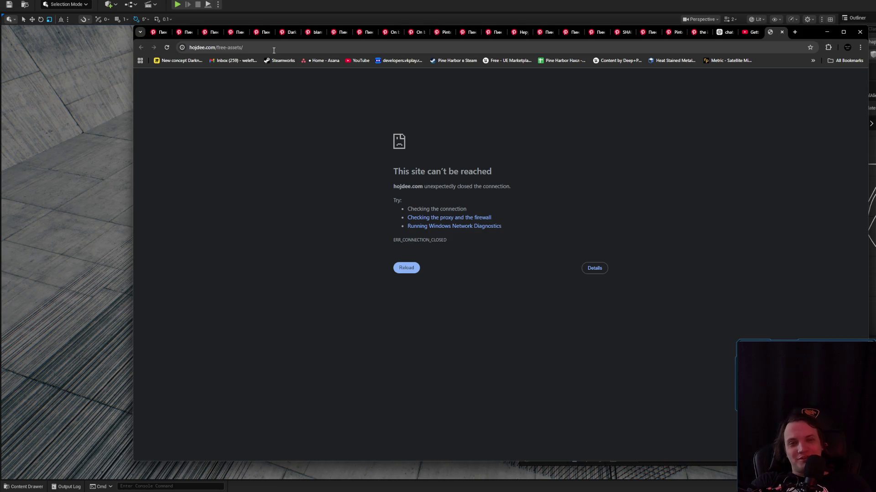
click(273, 50)
key(Return)
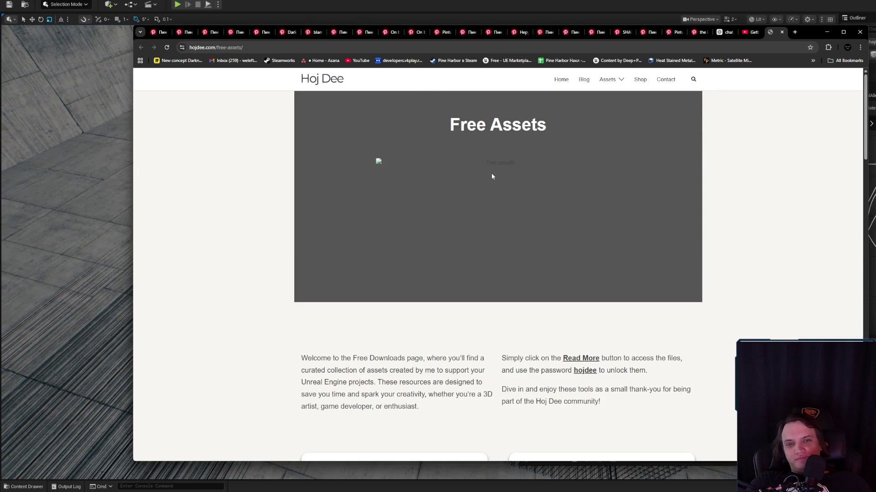
- Open Material Content's download page in a new tab and close the Free Assets page
scroll(492, 176, down, 10)
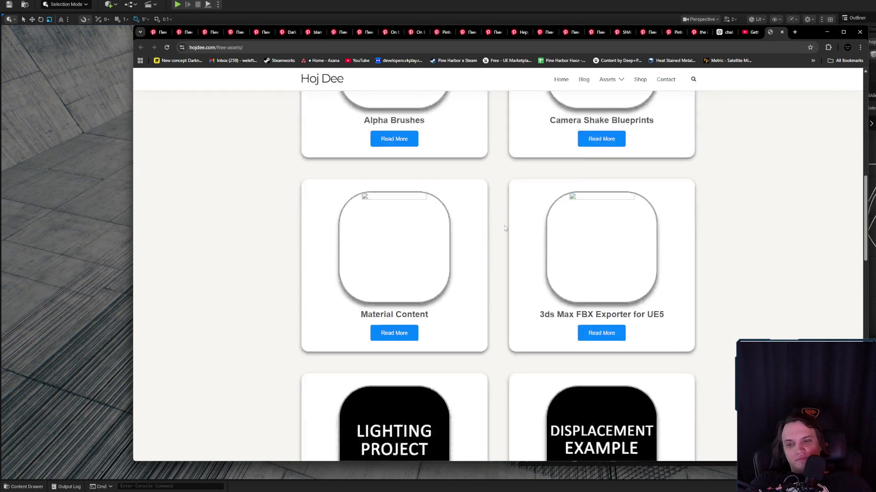
scroll(504, 228, down, 2)
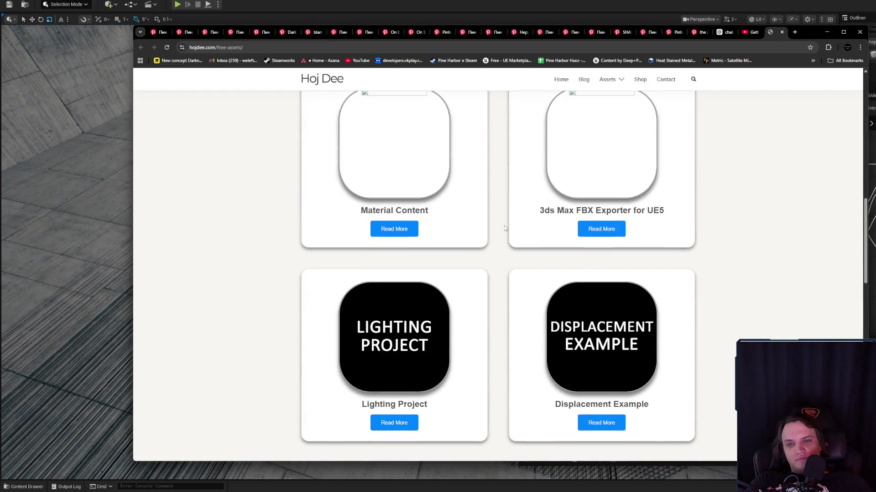
middle_click(391, 231)
scroll(411, 230, down, 8)
scroll(465, 232, down, 5)
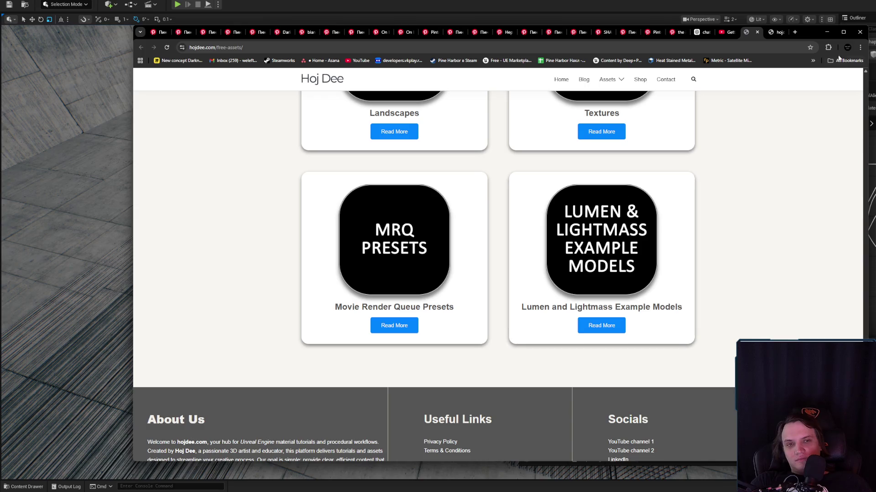
click(777, 31)
click(755, 31)
- Retry loading the hojdee.gumroad.com free-material-content page several times
click(725, 46)
key(Return)
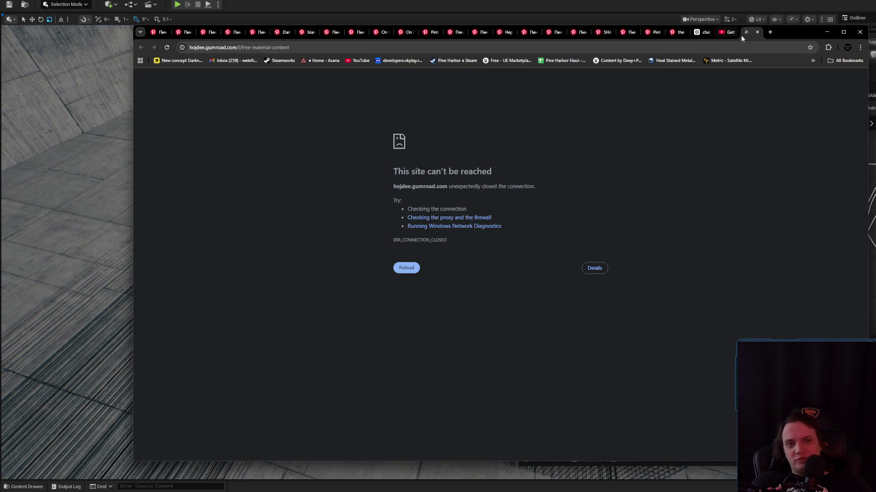
click(751, 46)
key(Return)
drag(393, 186, 468, 186)
click(828, 47)
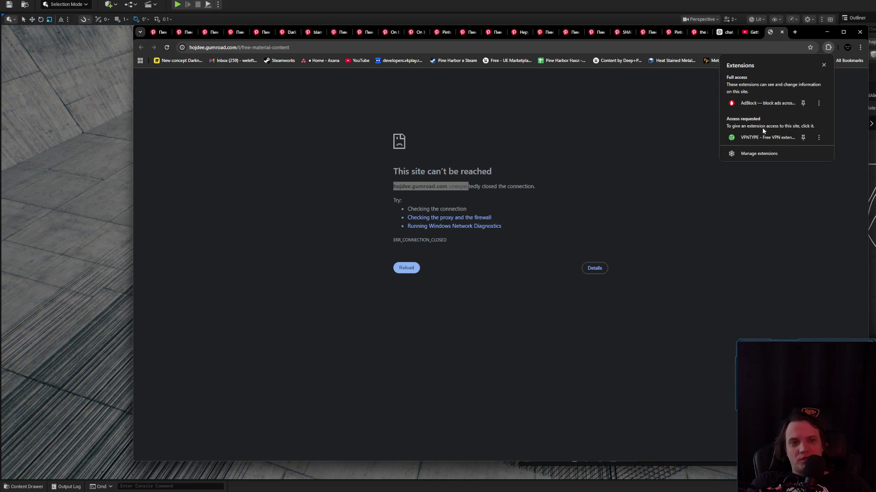
click(721, 131)
click(328, 49)
key(Return)
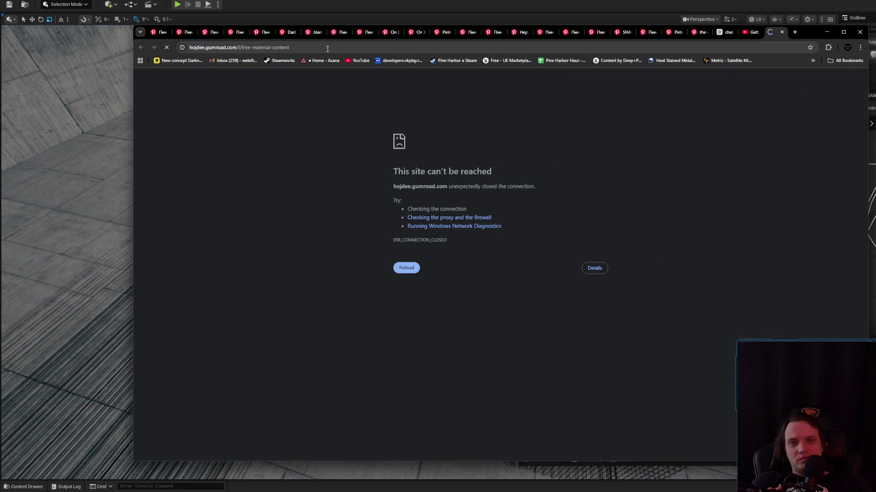
click(327, 49)
key(Return)
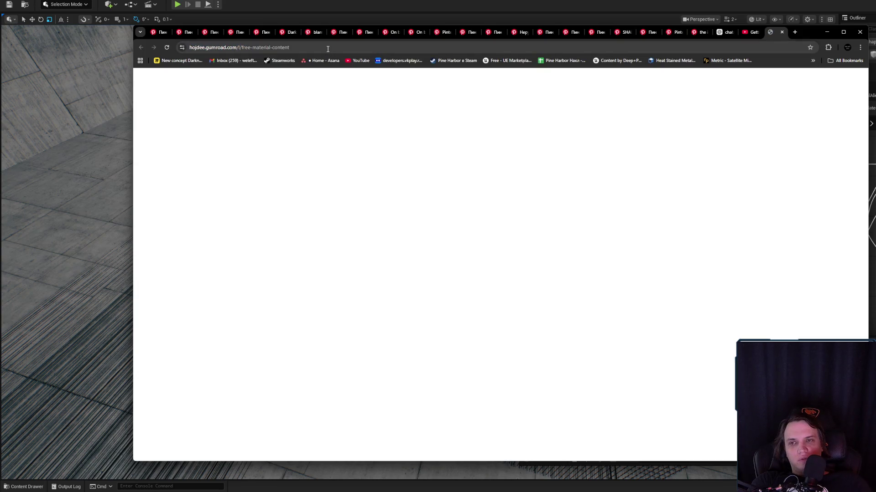
- Reload the FREE - Material Content Gumroad page, scroll through it, then close the tab
click(327, 49)
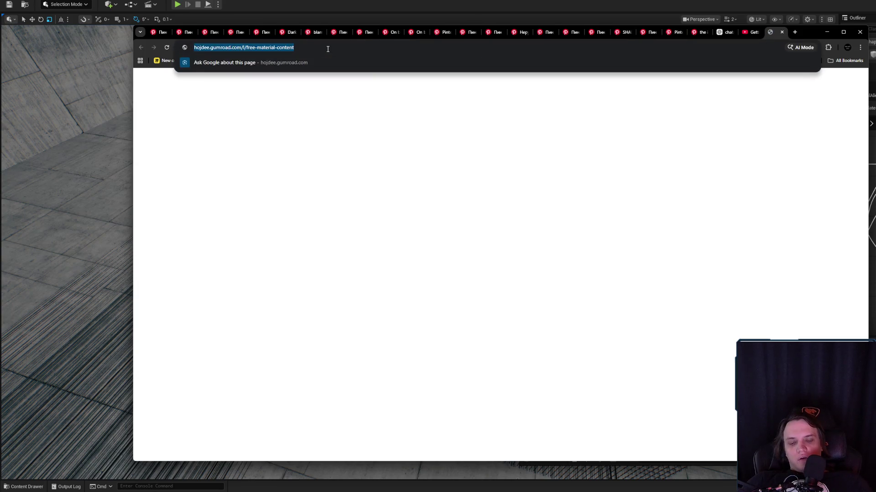
key(Return)
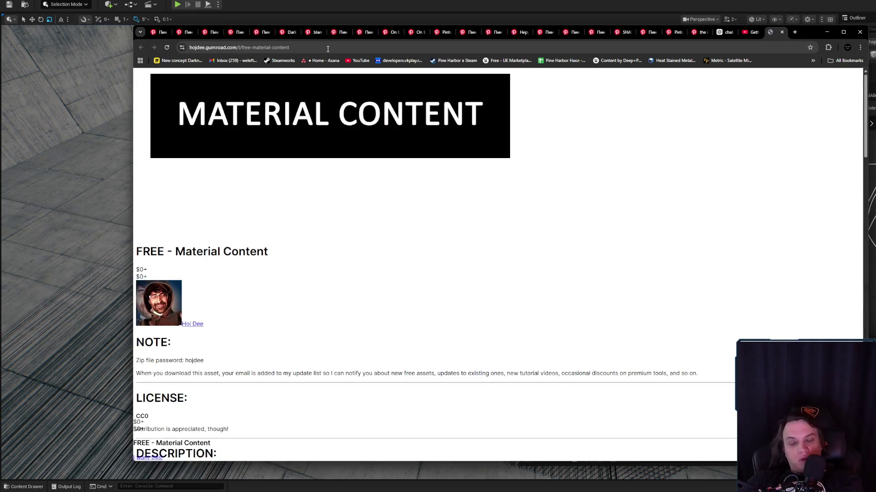
scroll(334, 299, down, 5)
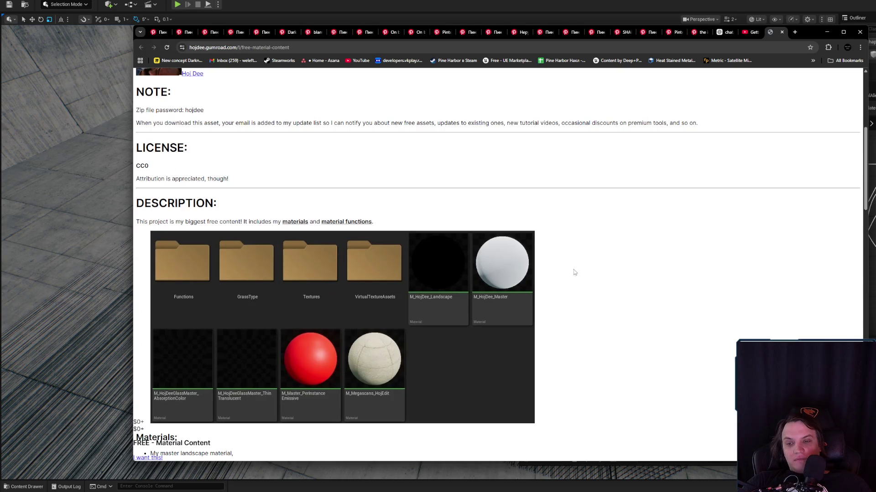
scroll(572, 272, down, 10)
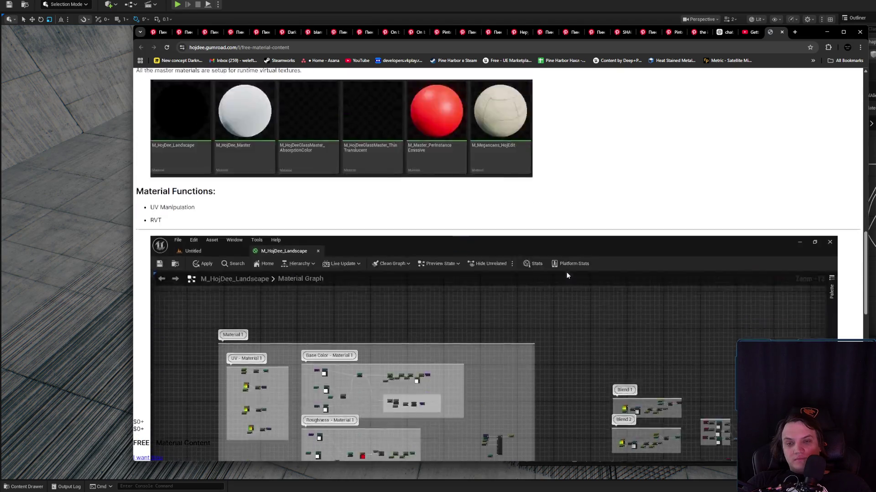
scroll(555, 277, down, 12)
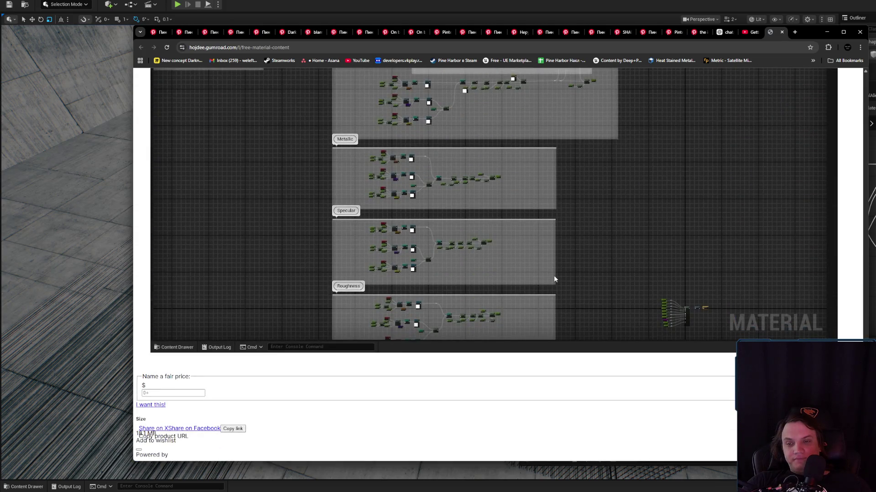
scroll(554, 279, down, 4)
key(ctrl+w)
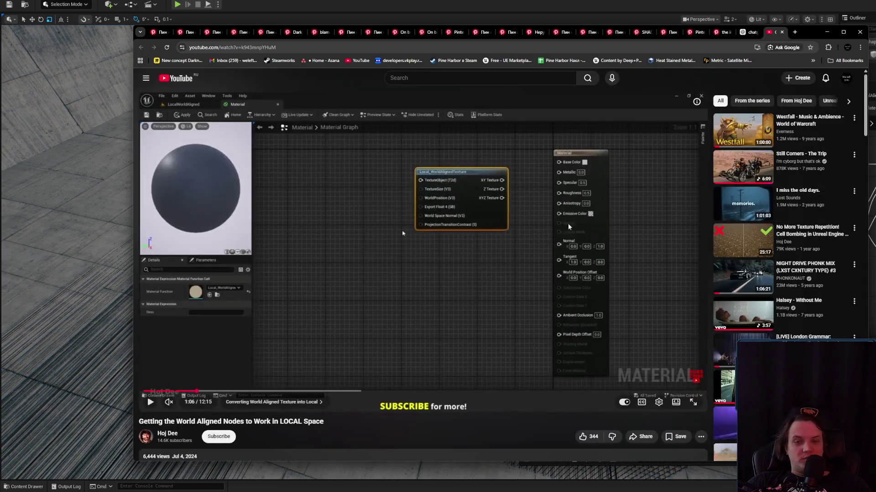
- Disconnect the VPN, then switch back to Unreal and open the Content Drawer
click(828, 48)
click(775, 139)
click(756, 137)
click(654, 113)
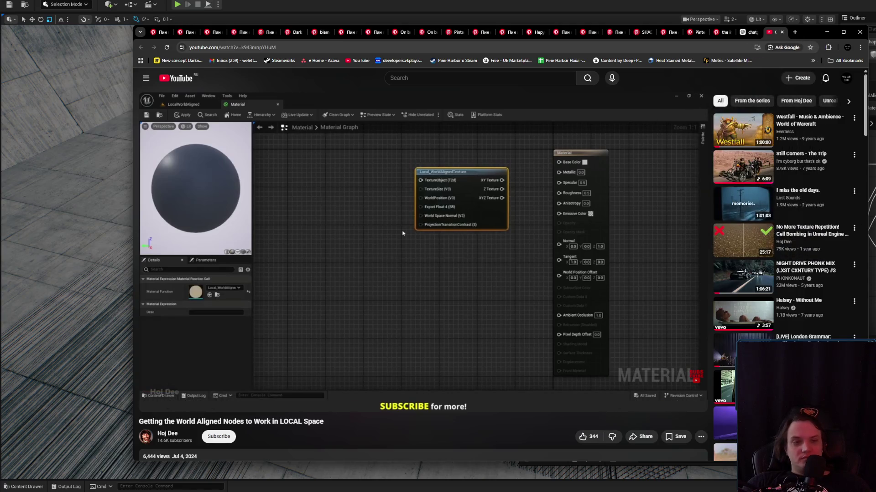
key(alt+Tab)
click(663, 332)
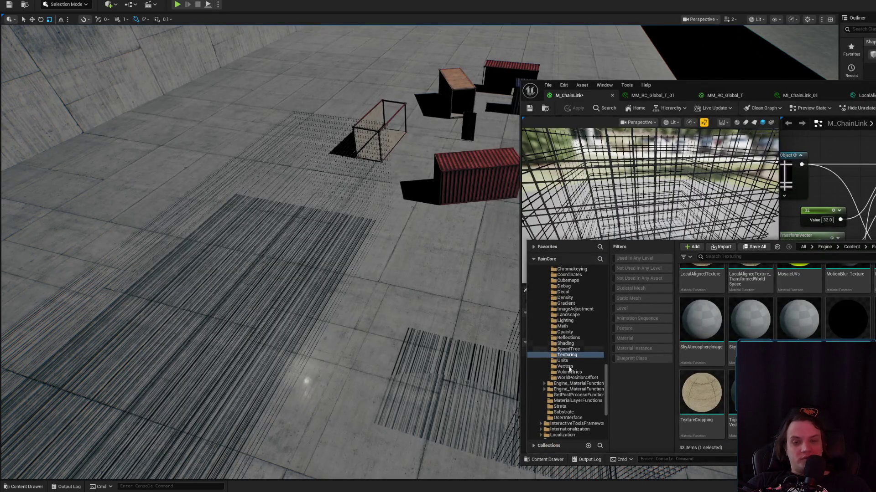
- Collapse Generics, open the RC_Data Functions folder, select MF_RC_WA_Texture, and close the drawer
scroll(607, 388, up, 15)
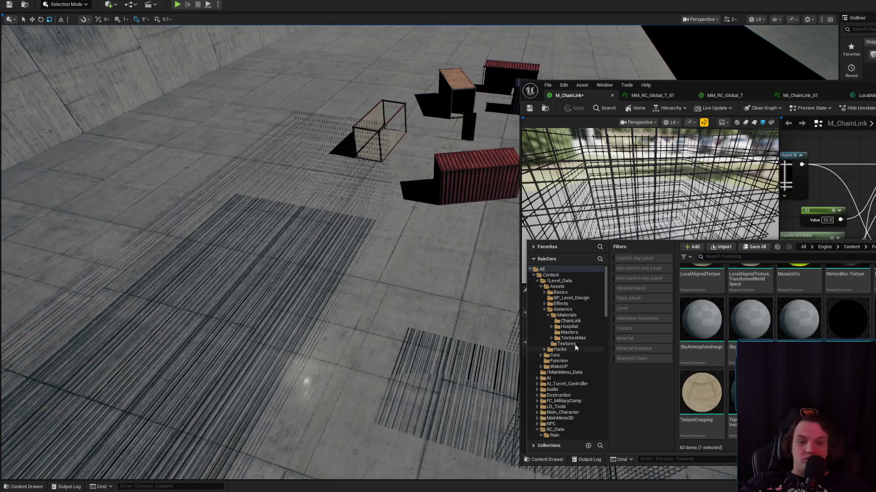
double_click(562, 309)
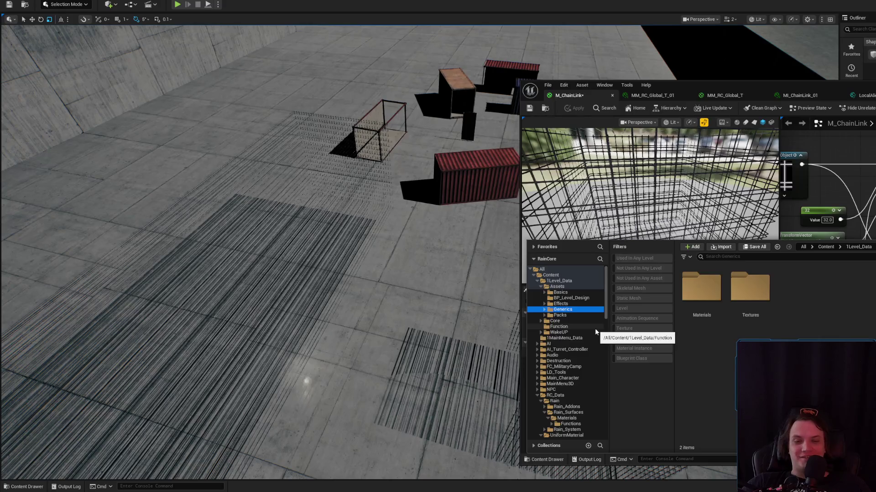
click(571, 424)
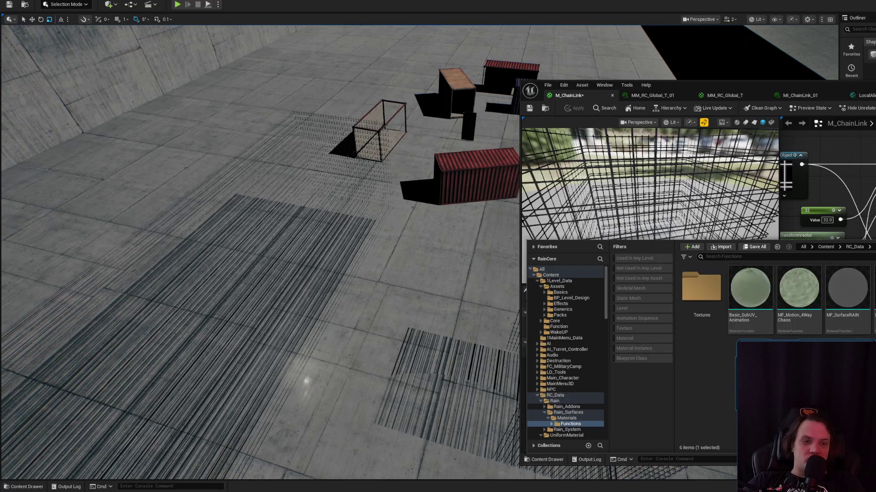
click(836, 299)
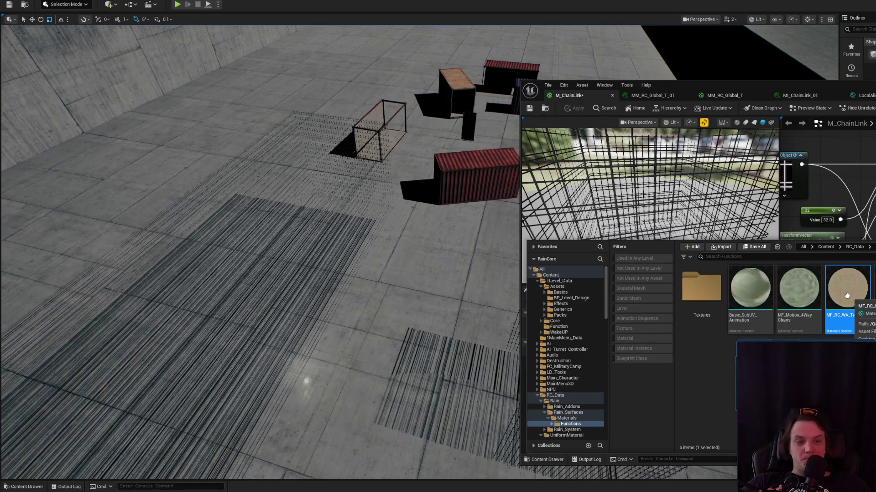
key(ctrl+space)
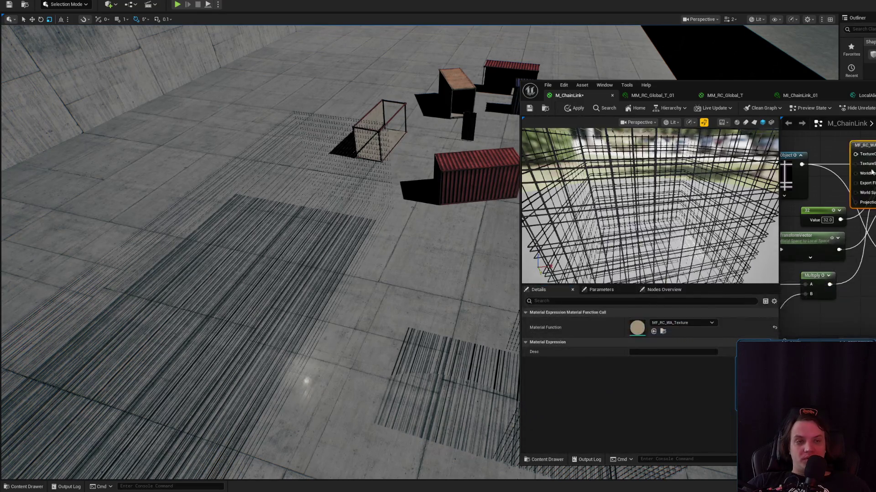
- Delete the WorldAlignedTexture node, then undo to restore the LocalAlignedTexture function node
click(859, 217)
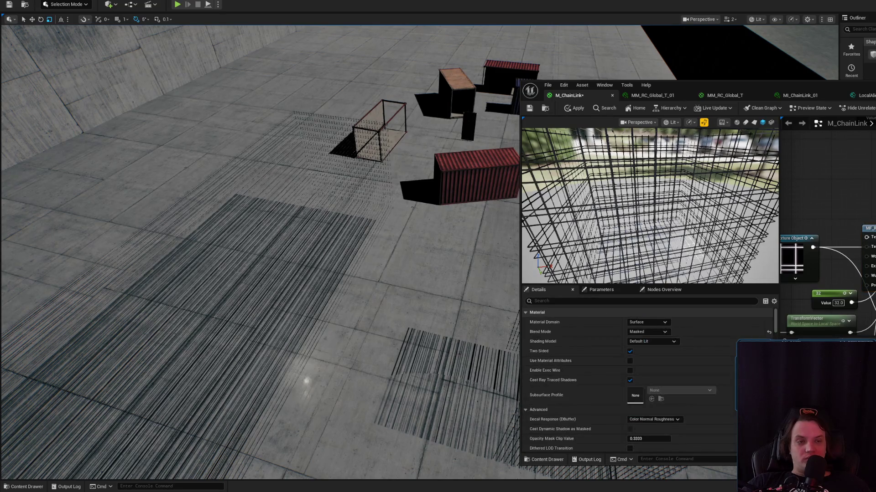
click(868, 228)
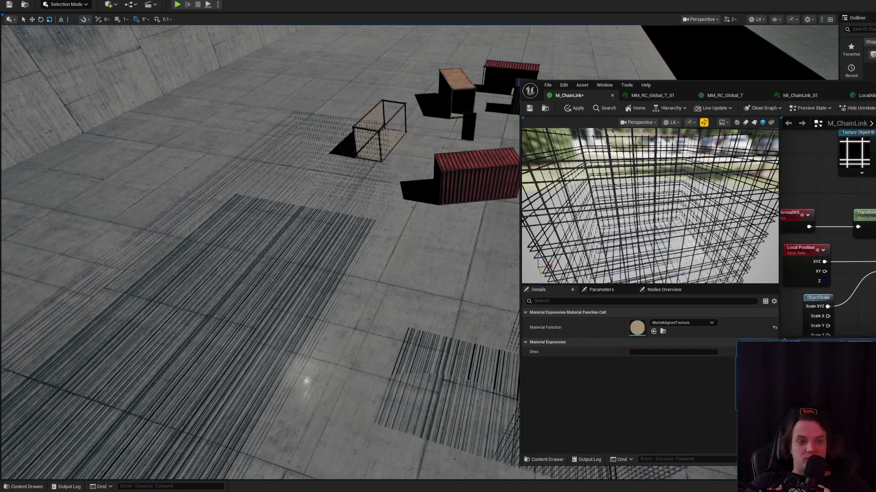
key(Delete)
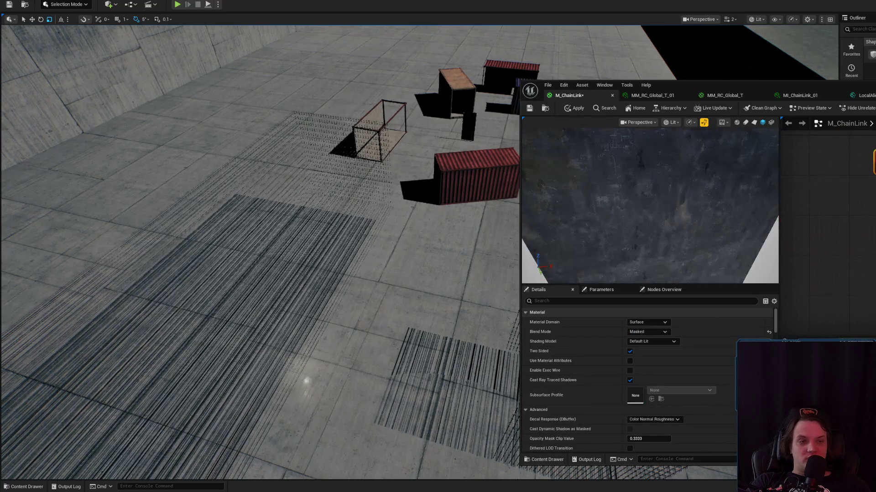
key(ctrl+z)
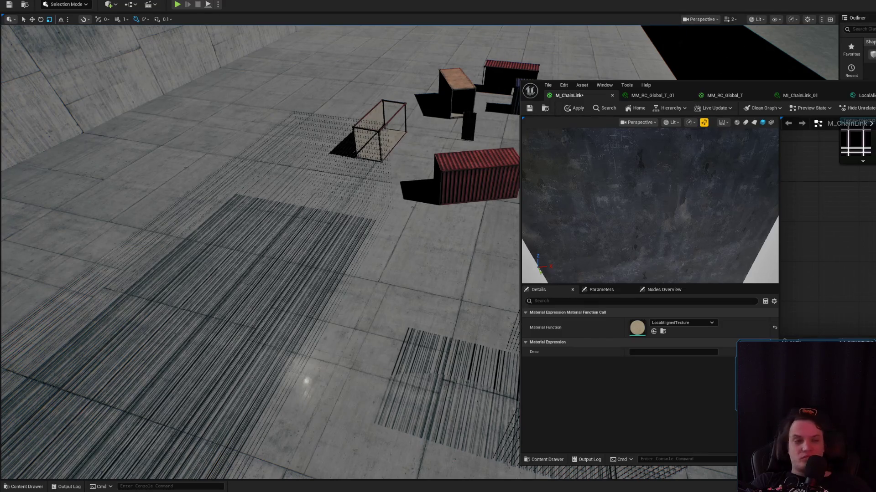
- Move the Texture Object node aside, select the 32 constant, and return to the forum thread
mouse_move(833, 192)
mouse_down()
mouse_move(838, 283)
mouse_move(875, 283)
mouse_up()
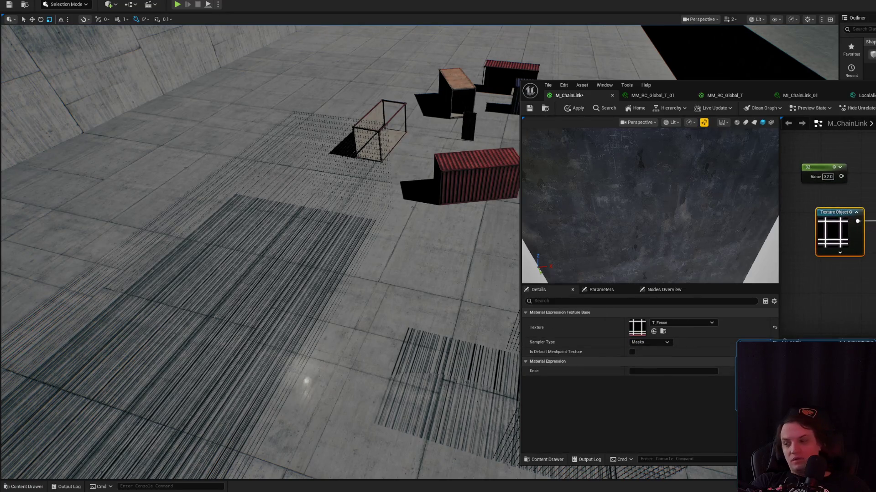
click(804, 213)
click(839, 237)
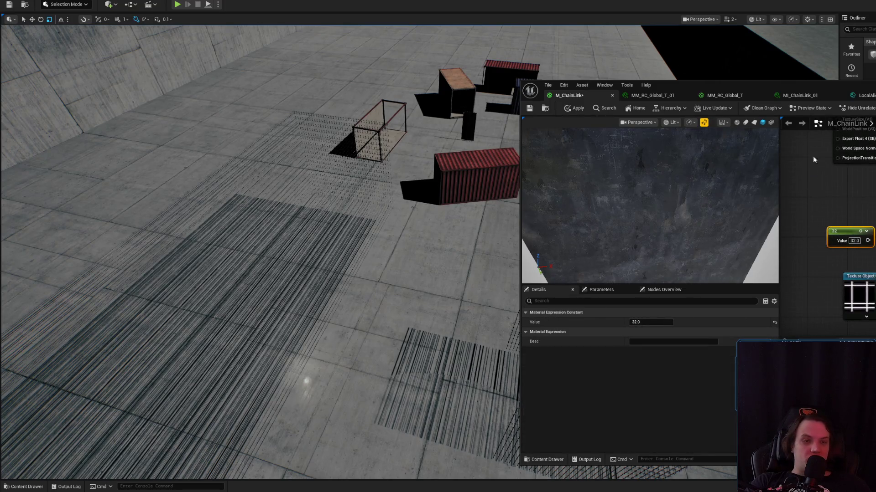
key(alt+Tab)
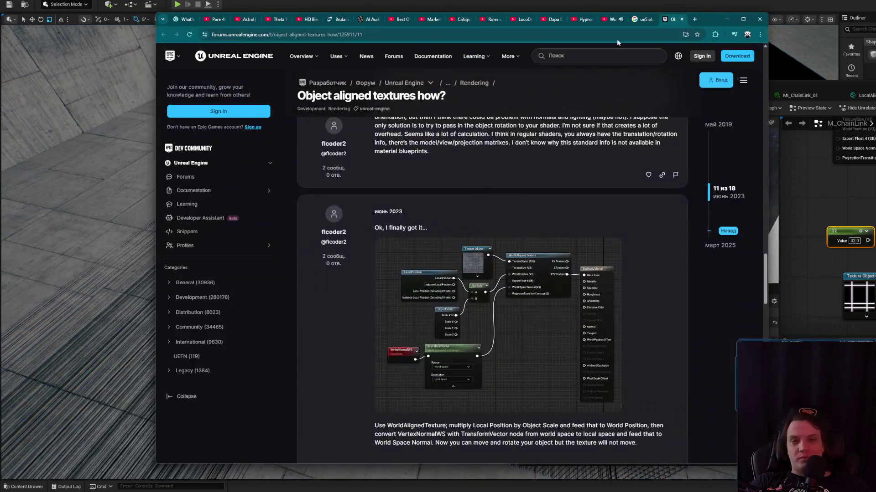
- Resume the YouTube tutorial and place it beside the Unreal material editor
key(alt+Tab)
click(502, 240)
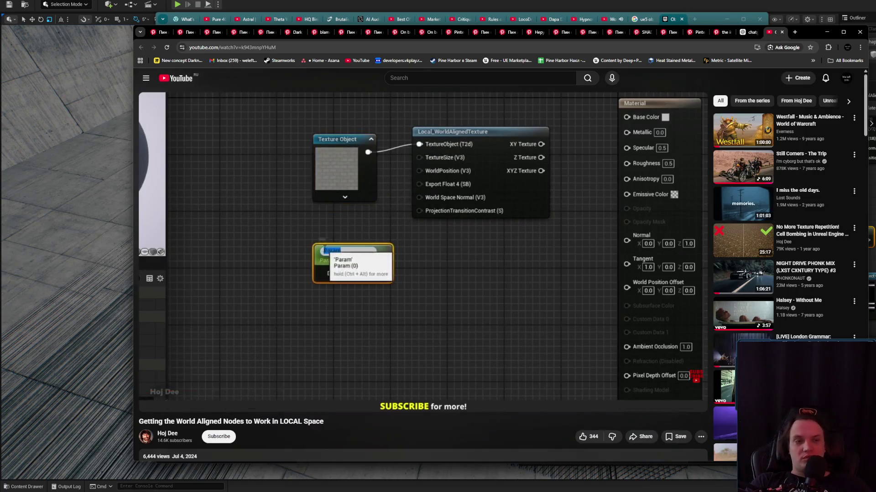
key(alt+Tab)
key(alt+Tab)
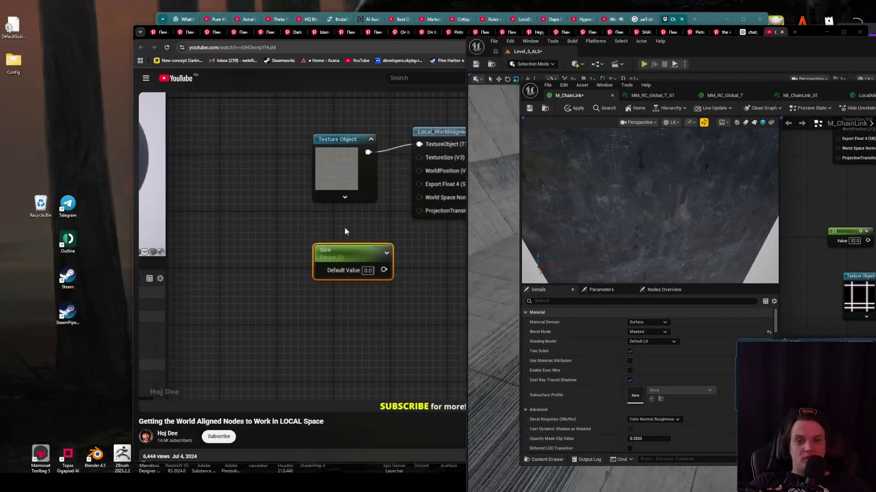
click(456, 45)
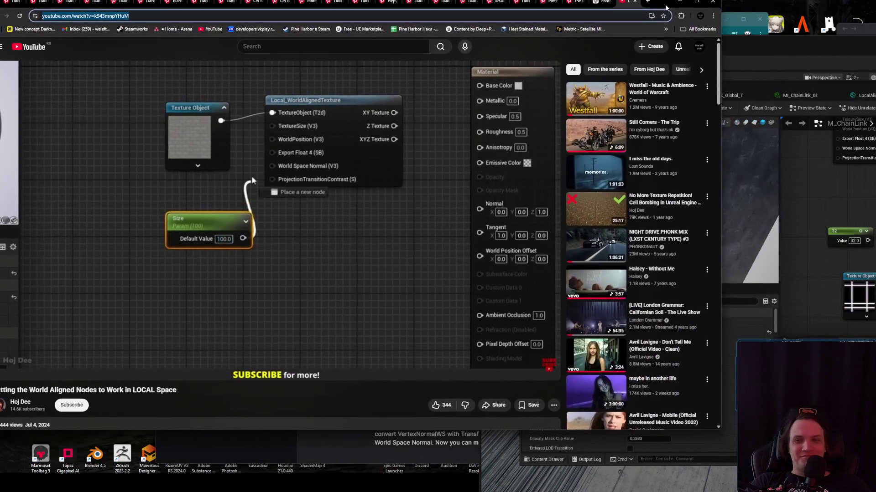
click(872, 244)
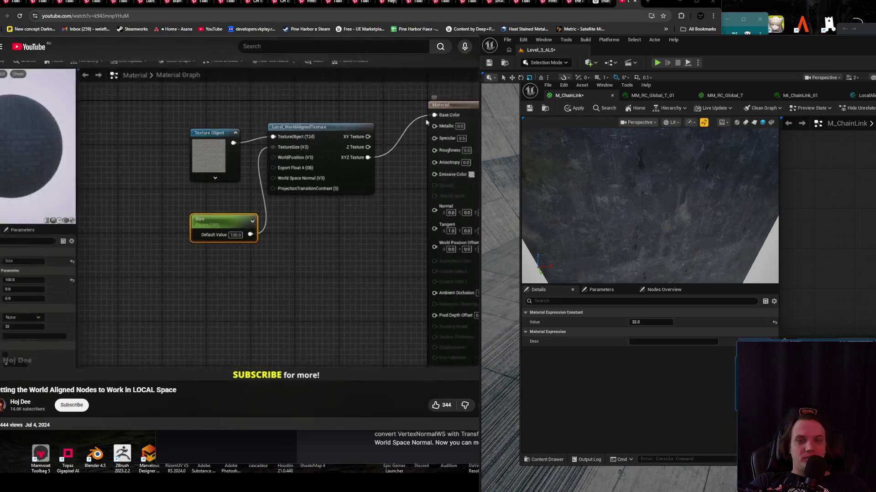
- Paste a T_Fence Texture Object with the 32 constant below it, then open MF_RC_WA_Texture
key(ctrl+v)
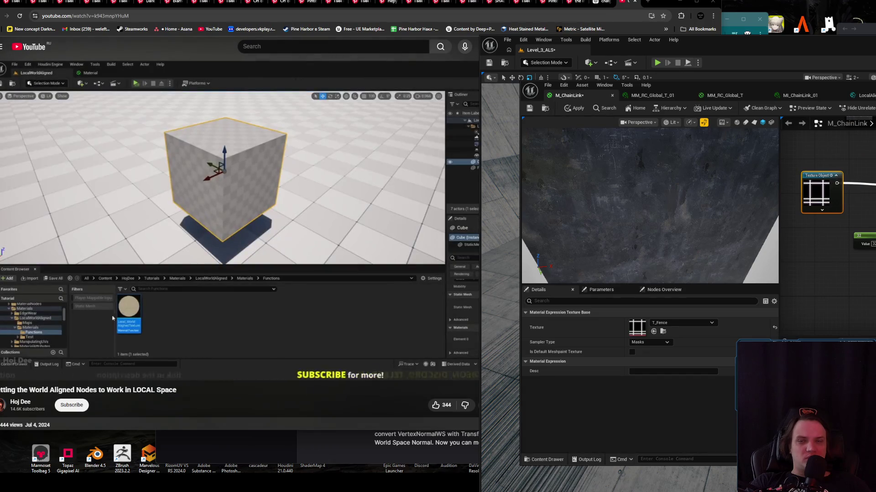
mouse_move(841, 185)
mouse_down()
mouse_move(864, 203)
mouse_move(819, 199)
mouse_up()
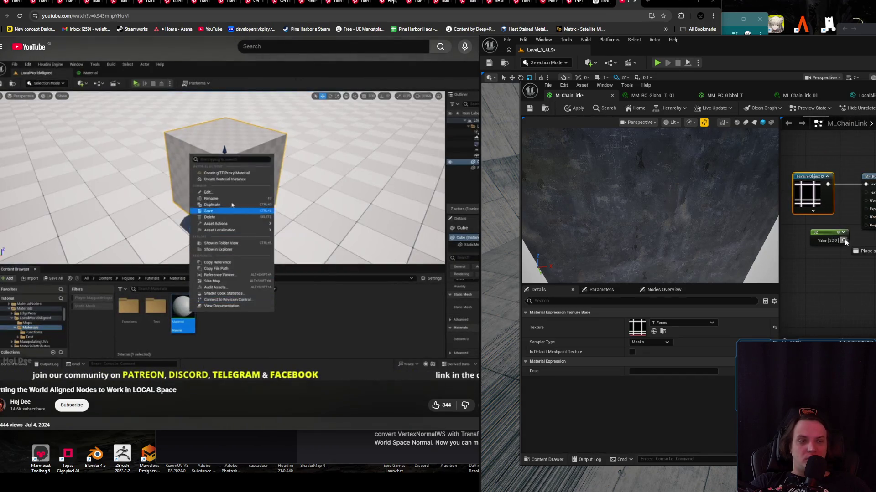
drag(819, 240, 805, 217)
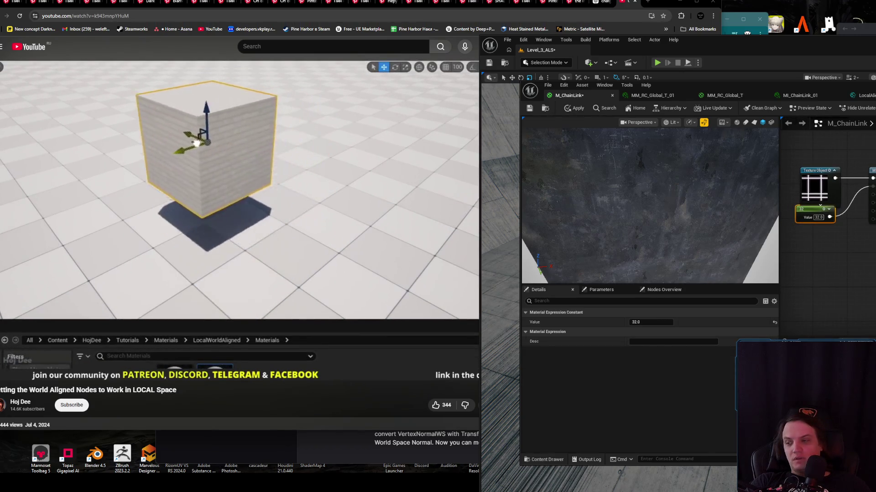
drag(834, 191, 766, 210)
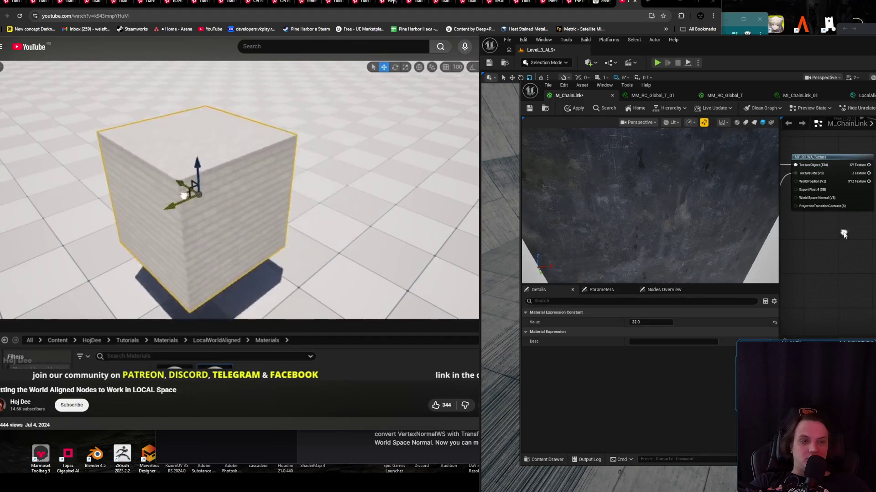
click(859, 206)
drag(859, 206, 854, 175)
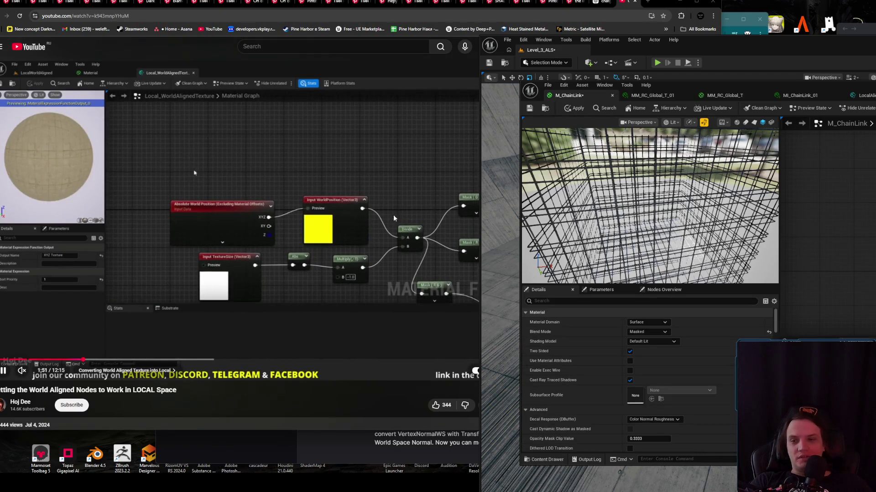
double_click(865, 218)
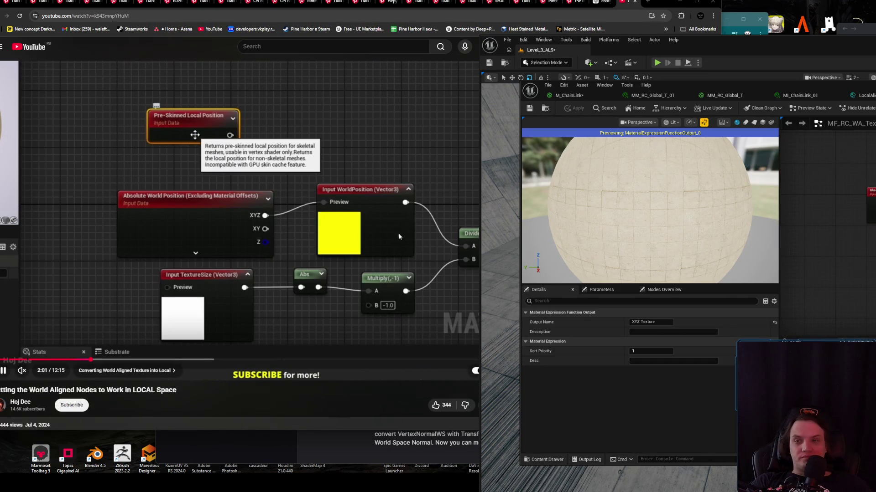
- Add a Pre-Skinned Local Position (deprecated) node and drag the material editor window aside
key(Escape)
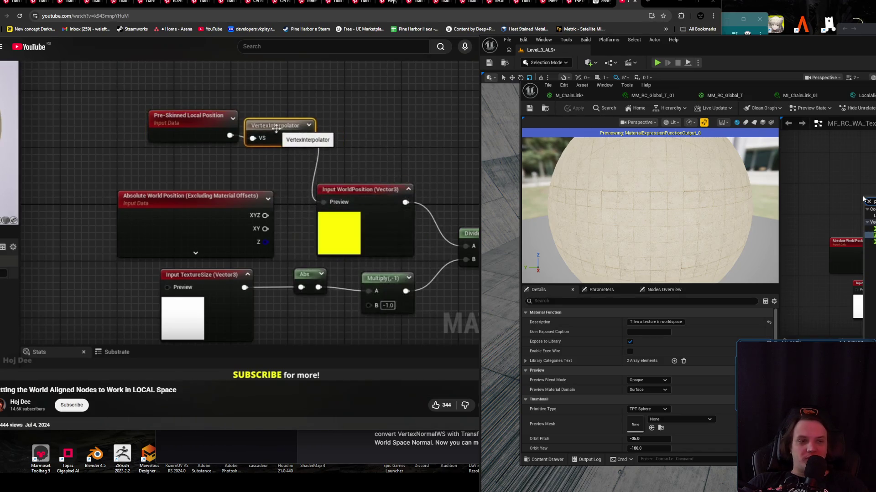
key(Return)
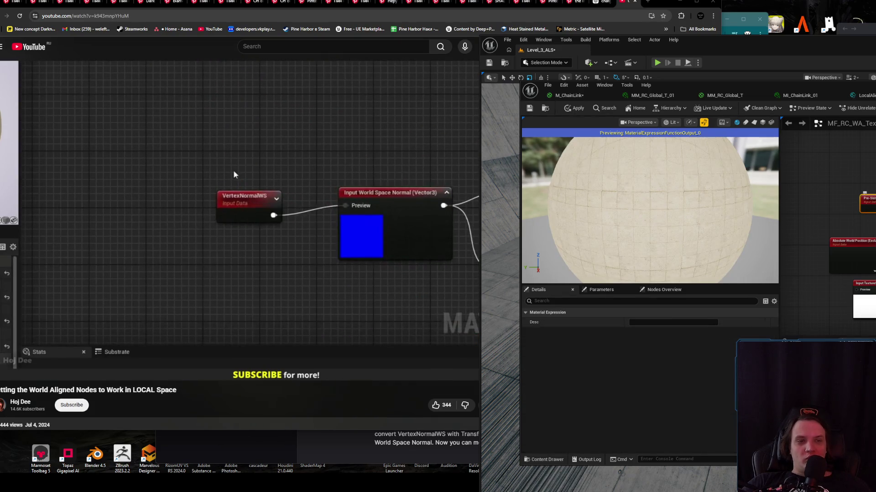
drag(862, 86, 347, 67)
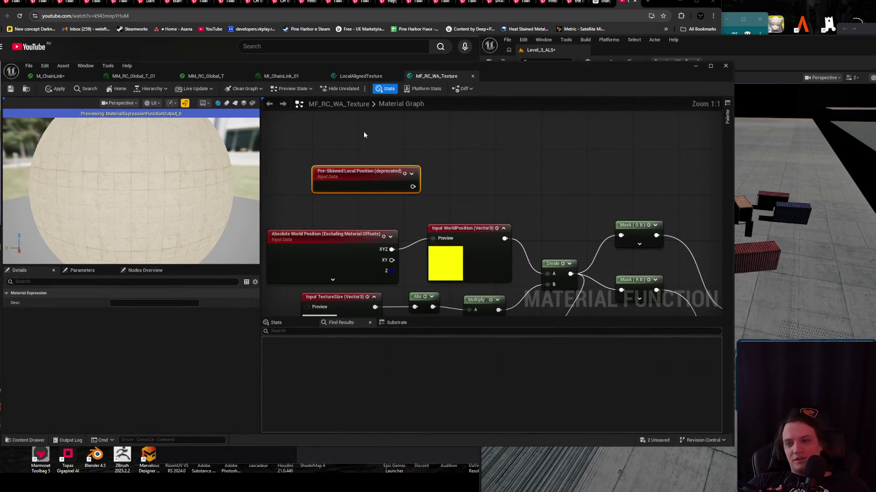
drag(505, 69, 875, 75)
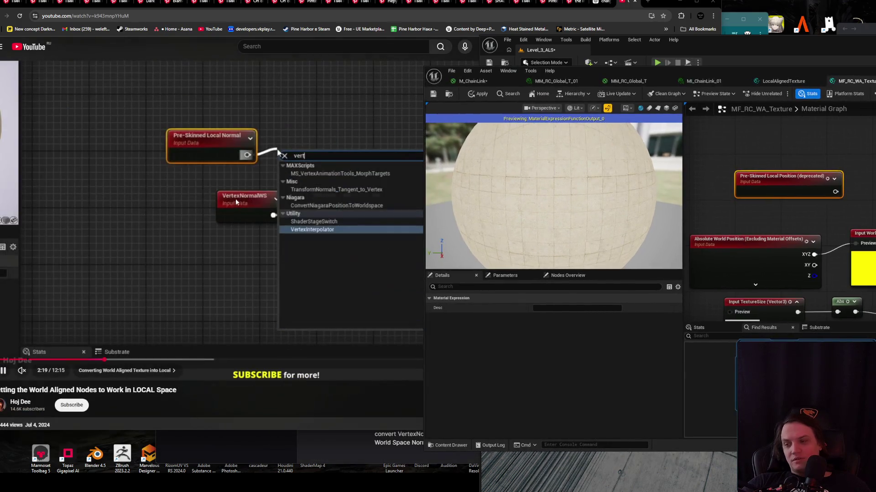
- Arrange the material editor beside the tutorial video and select the deprecated Pre-Skinned node
click(241, 204)
click(798, 169)
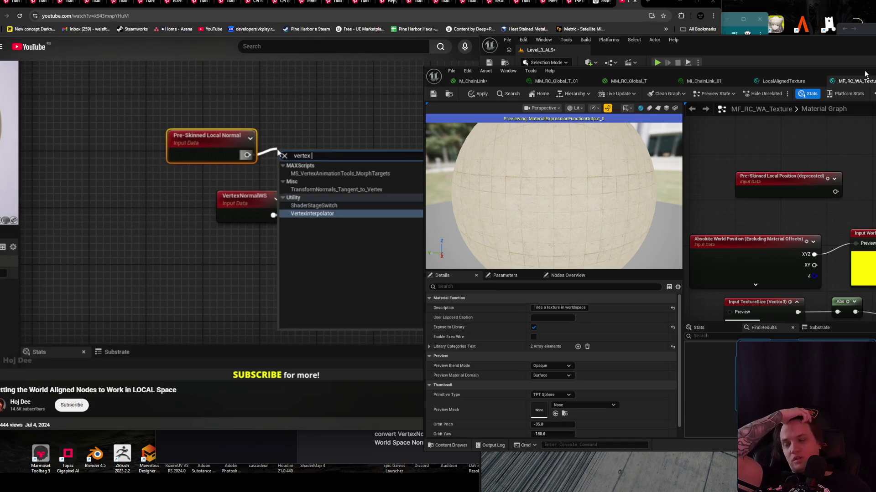
mouse_move(341, 183)
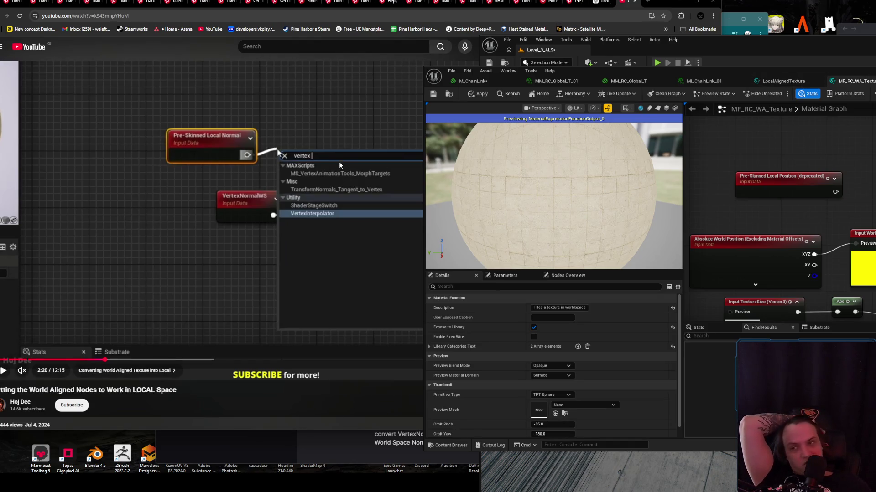
drag(808, 70, 575, 74)
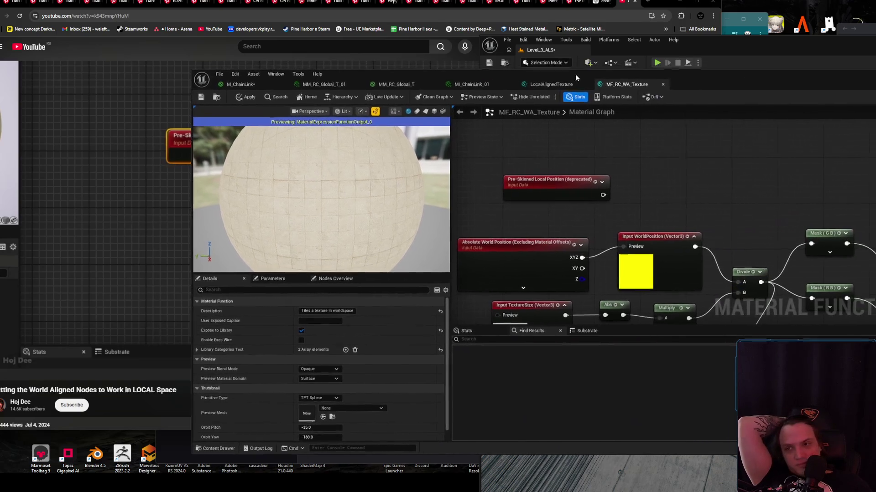
click(571, 183)
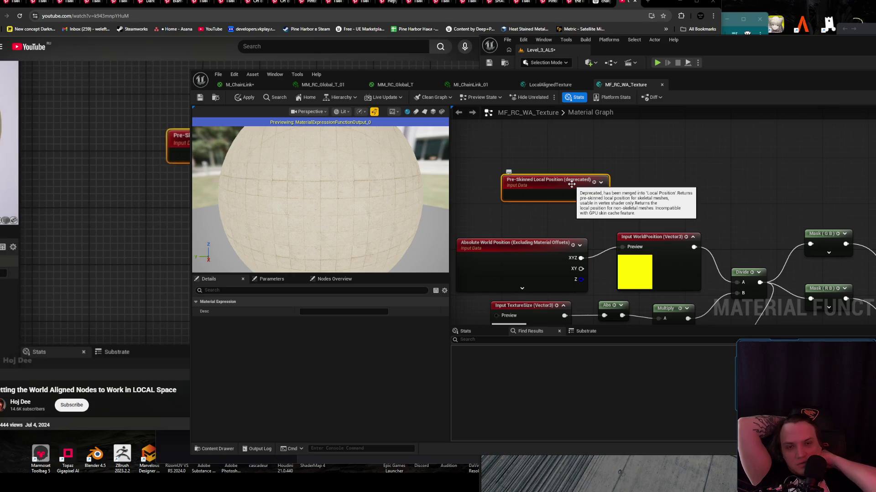
drag(551, 146, 586, 166)
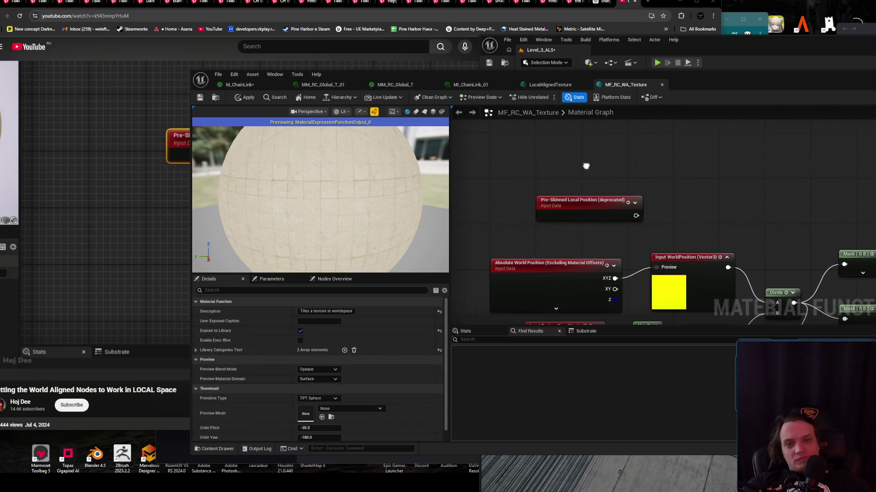
- Add a Local Position node above the old node with Local Origin set to Pre-Skinned Instance
right_click(585, 165)
text(local)
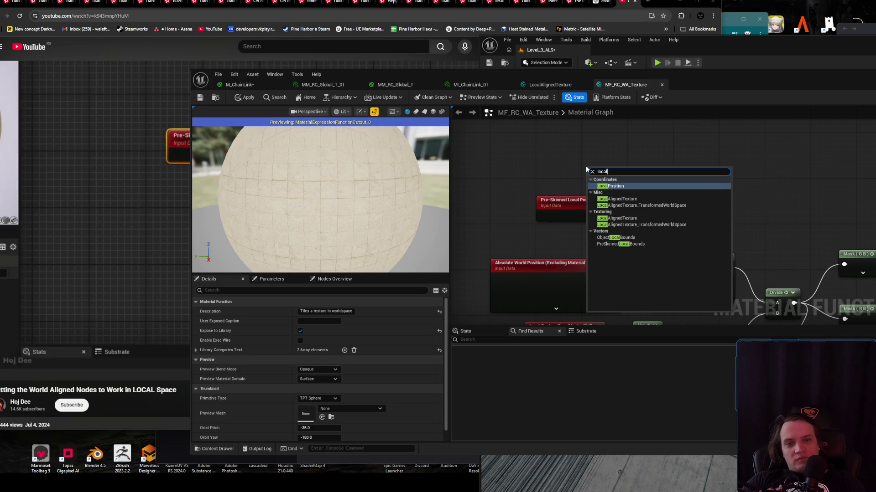
key(Return)
drag(588, 176, 557, 159)
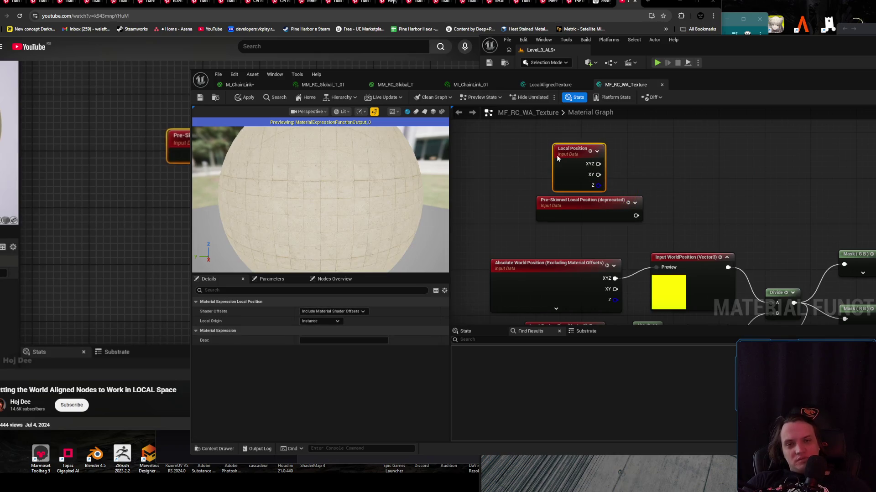
mouse_move(9, 228)
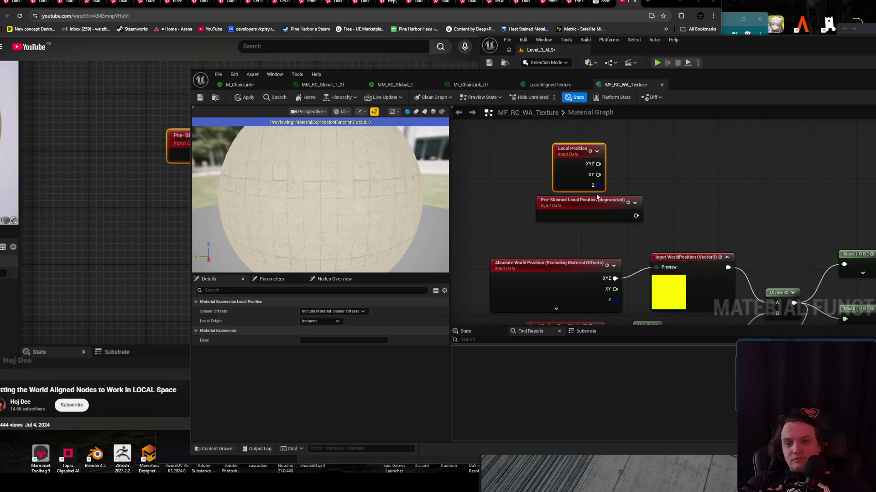
click(331, 319)
click(319, 321)
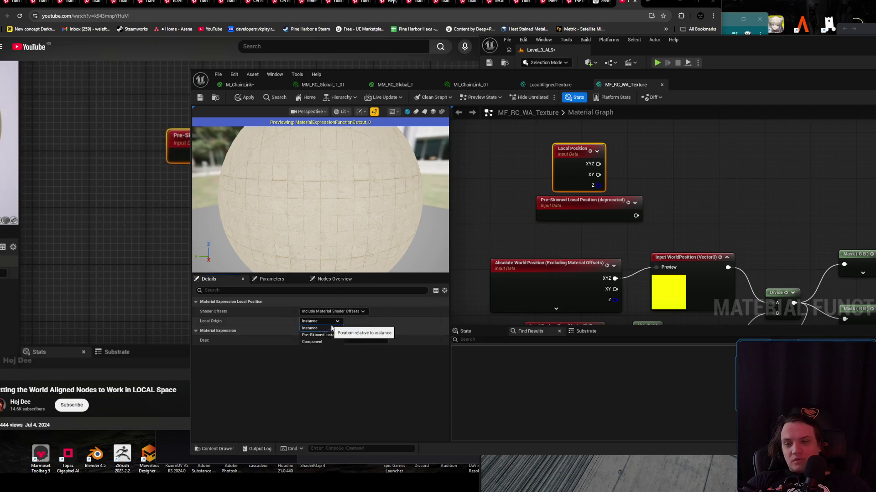
click(318, 336)
- Delete the deprecated Pre-Skinned node, recheck the Local Origin options, and resume the tutorial
mouse_move(586, 185)
mouse_down()
mouse_move(570, 187)
mouse_move(558, 204)
mouse_up()
click(578, 209)
key(Delete)
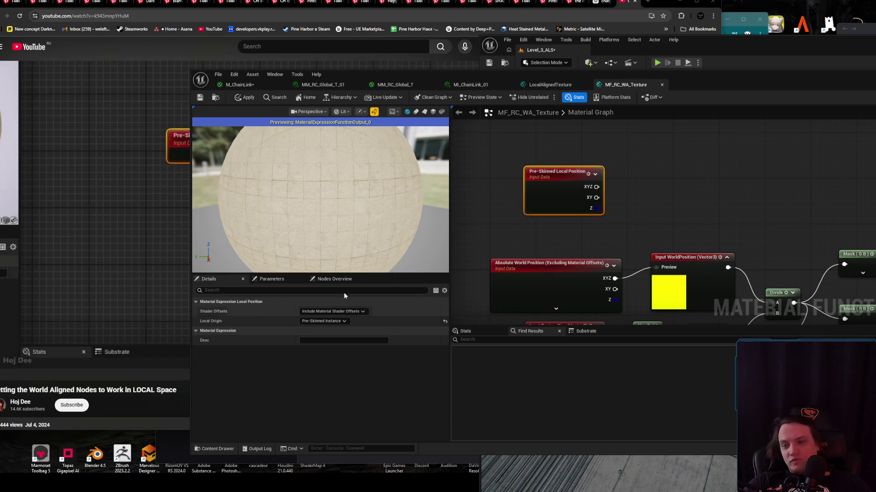
click(338, 321)
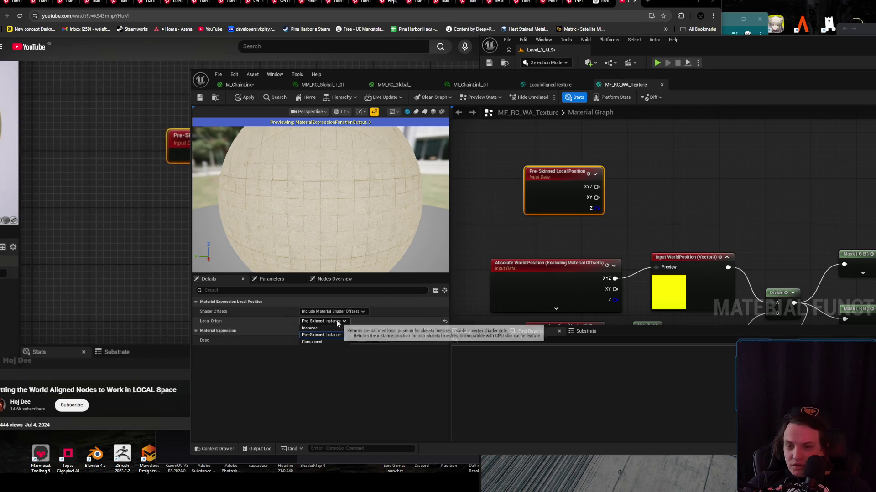
click(337, 322)
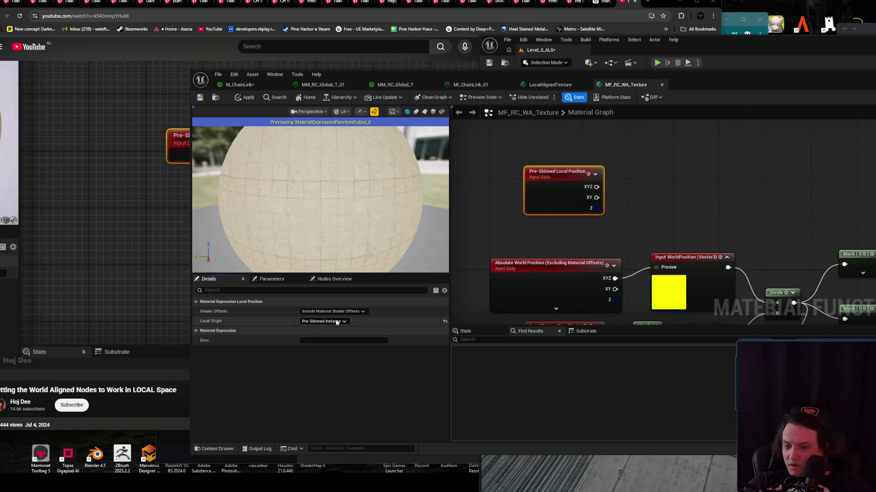
click(342, 312)
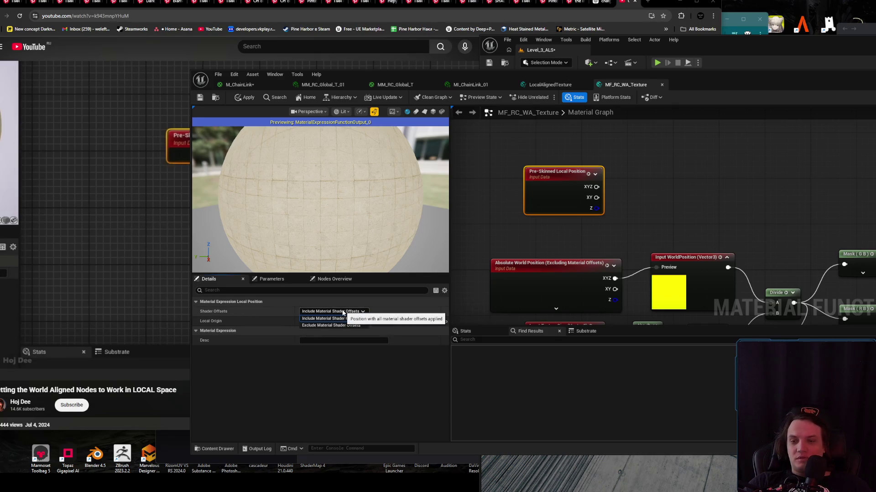
click(162, 164)
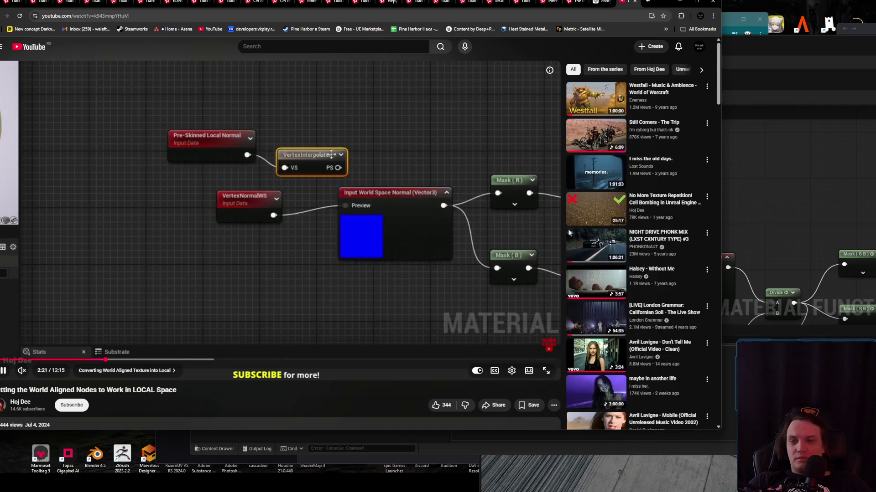
- Resize the material editor to sit beside the tutorial video
click(789, 182)
double_click(705, 81)
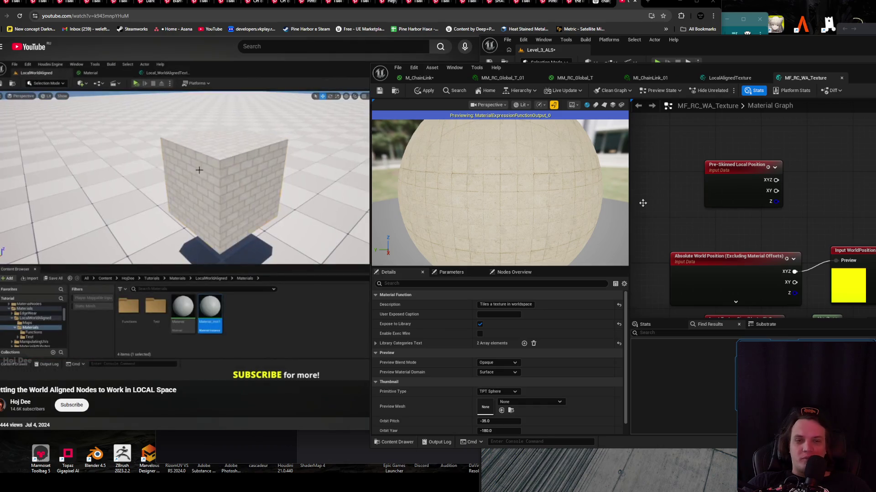
click(235, 248)
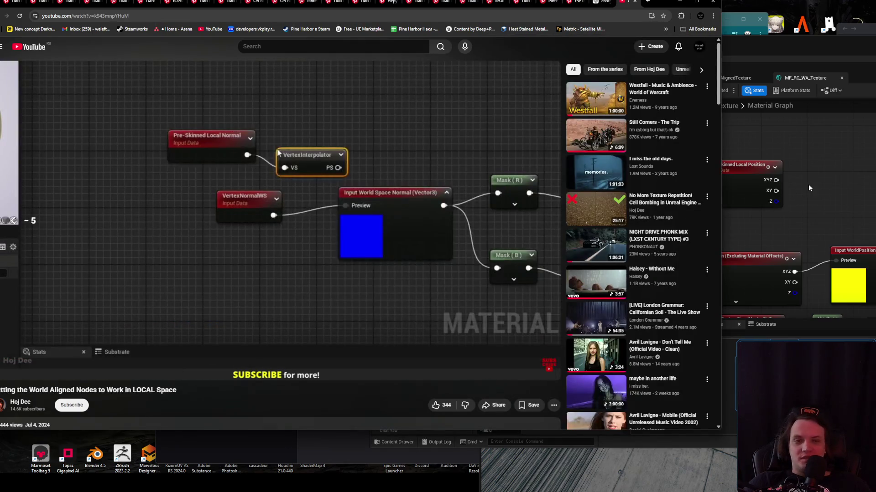
click(808, 187)
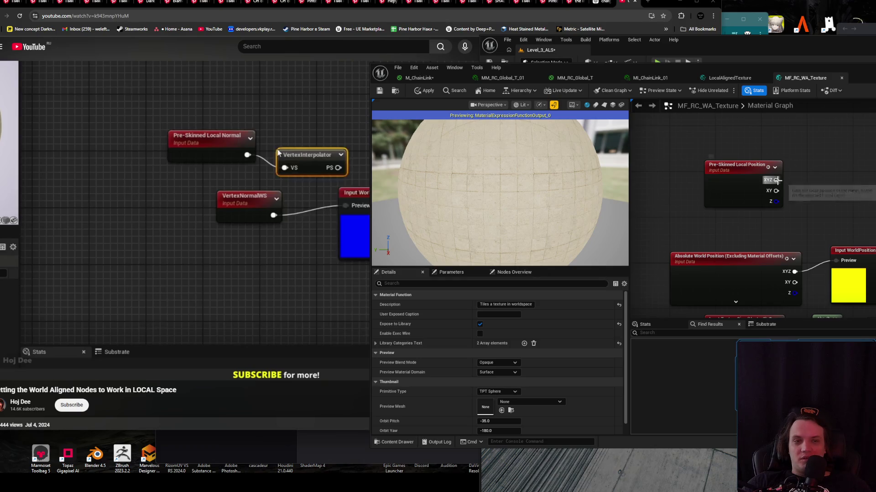
click(165, 223)
click(738, 228)
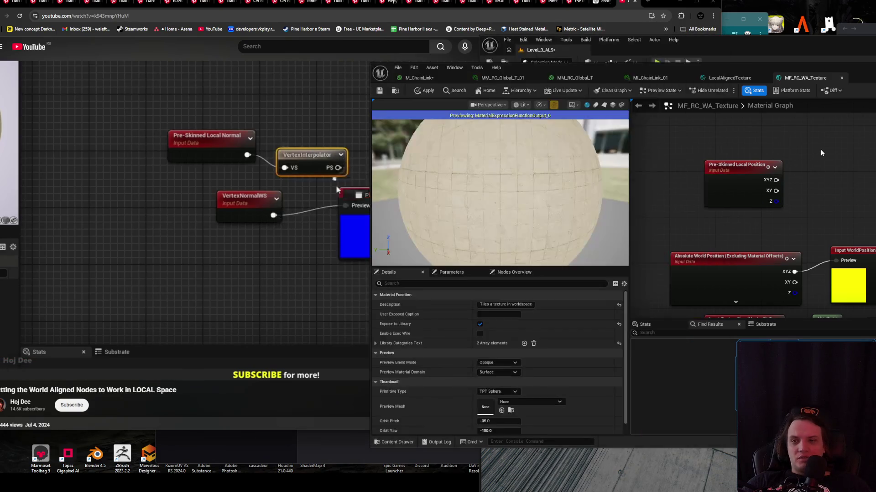
- Check the Pre-Skinned Local Position's local origin and rewind the tutorial five seconds
click(738, 185)
click(519, 314)
click(518, 318)
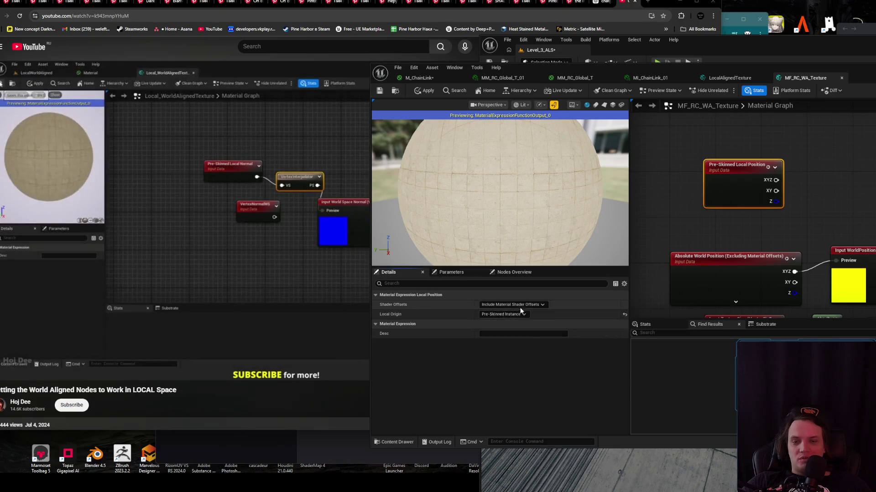
click(201, 278)
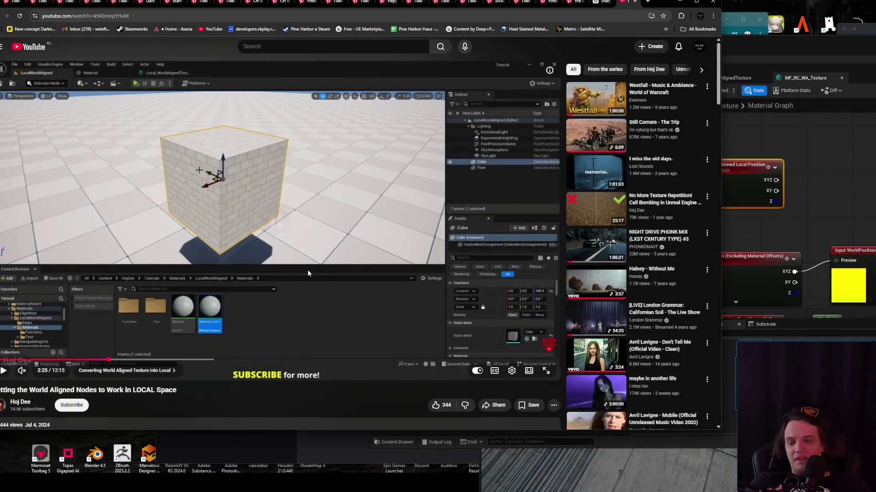
key(Left)
click(787, 163)
click(729, 172)
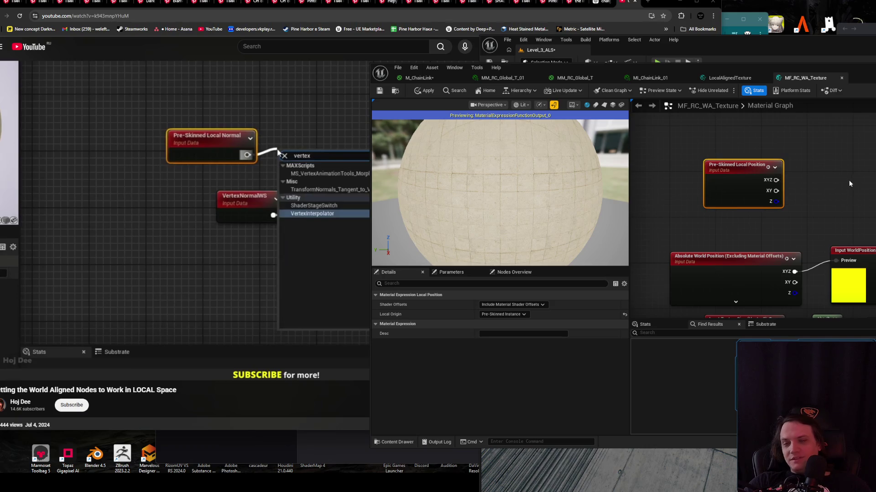
- Wire the Pre-Skinned Local Position XYZ output into a new VertexInterpolator node
drag(818, 179, 817, 180)
text(vertex)
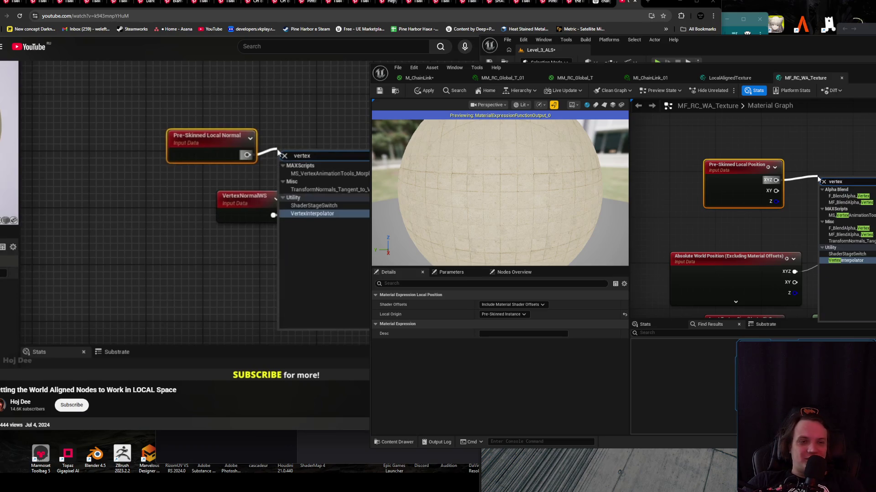
key(Return)
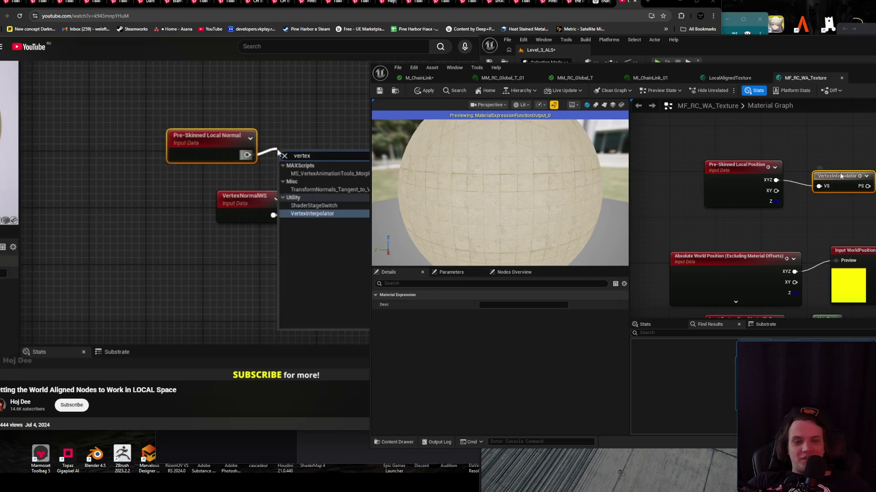
drag(840, 176, 834, 171)
- Confirm Local Origin stays Pre-Skinned Instance and resume the tutorial
click(760, 176)
click(511, 314)
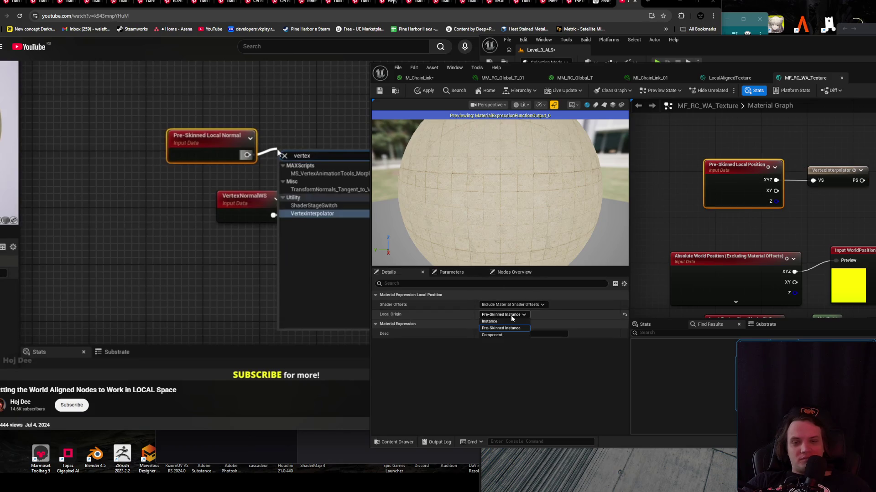
click(499, 328)
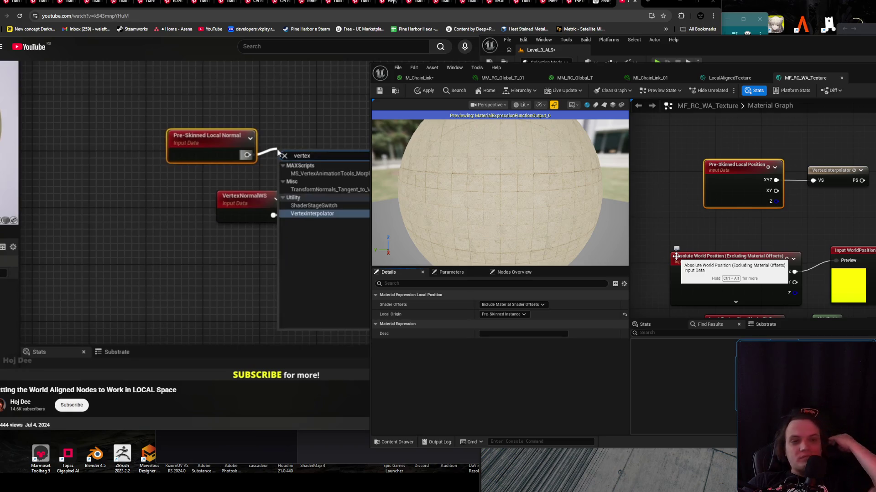
click(153, 234)
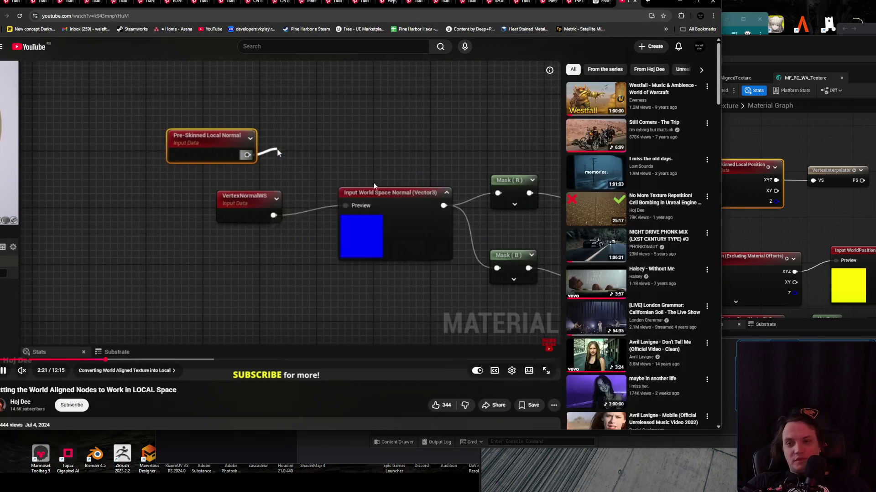
- Rewind the tutorial to the graph step and pan the graph to Input WorldPosition
key(alt+Tab)
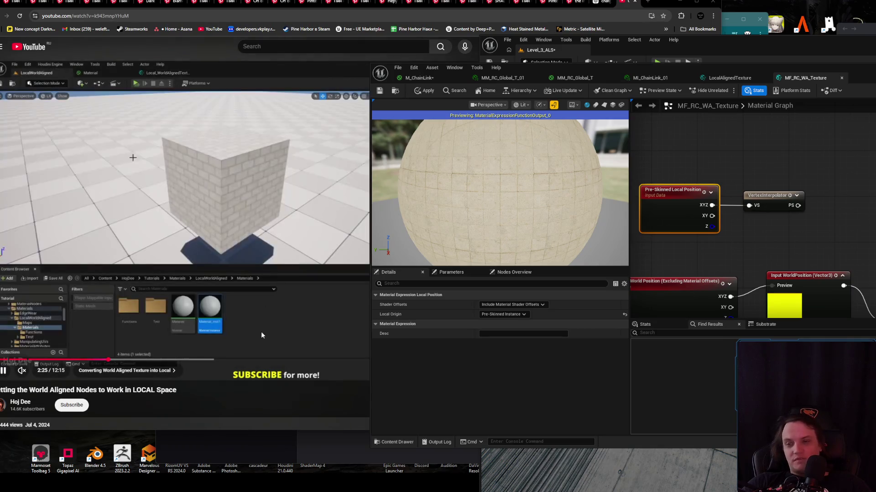
key(alt+Tab)
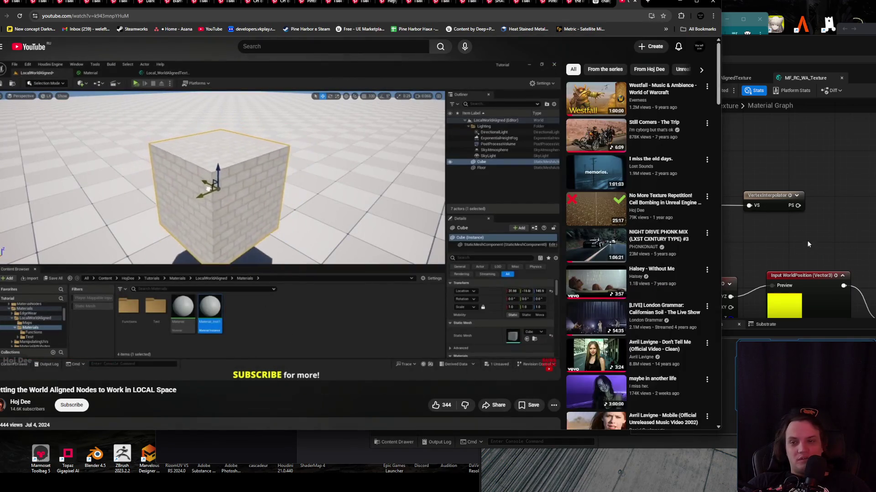
mouse_move(211, 269)
click(264, 235)
key(Left)
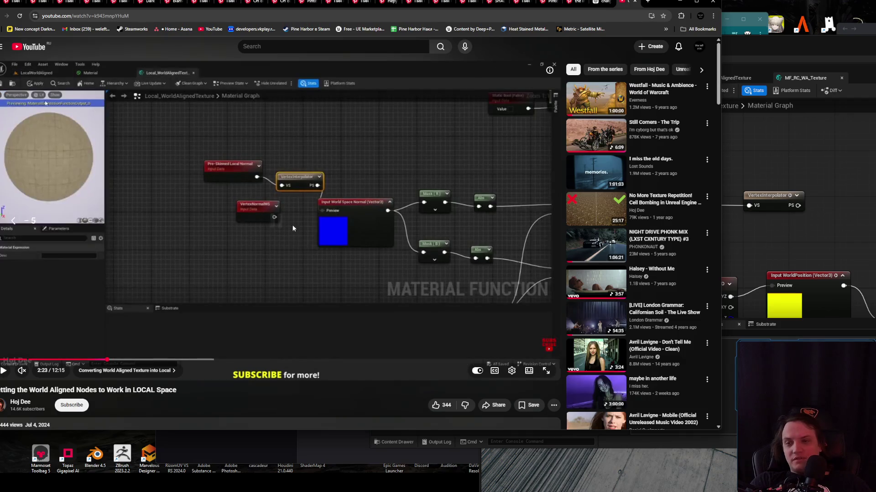
click(322, 257)
click(415, 259)
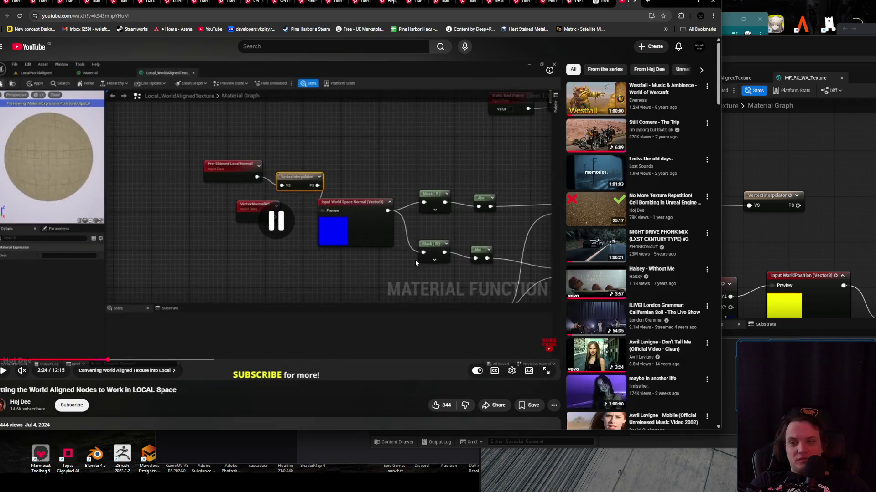
mouse_move(793, 273)
mouse_down()
mouse_move(866, 196)
mouse_move(824, 108)
mouse_up()
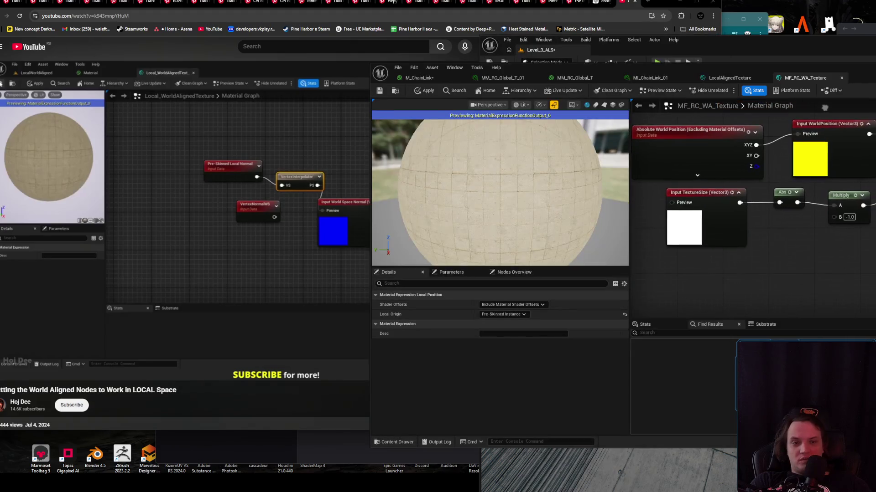
- Connect the VertexInterpolator output to Input WorldPosition's input
click(195, 216)
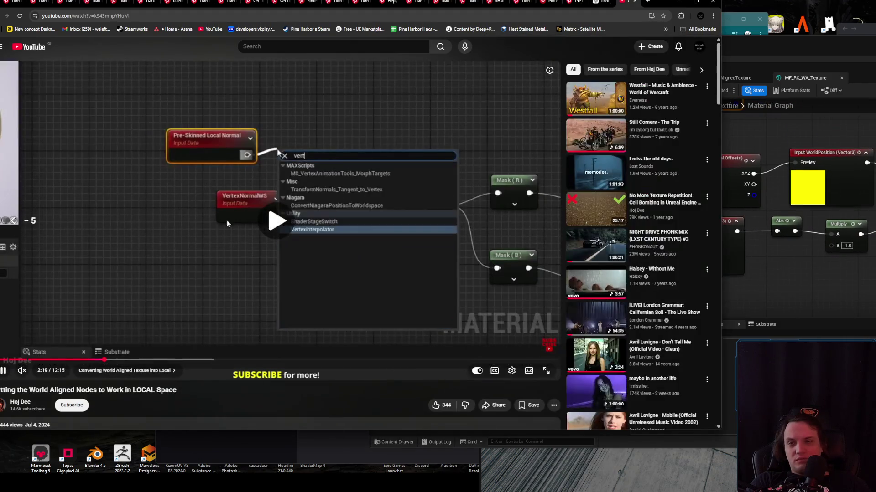
key(Left)
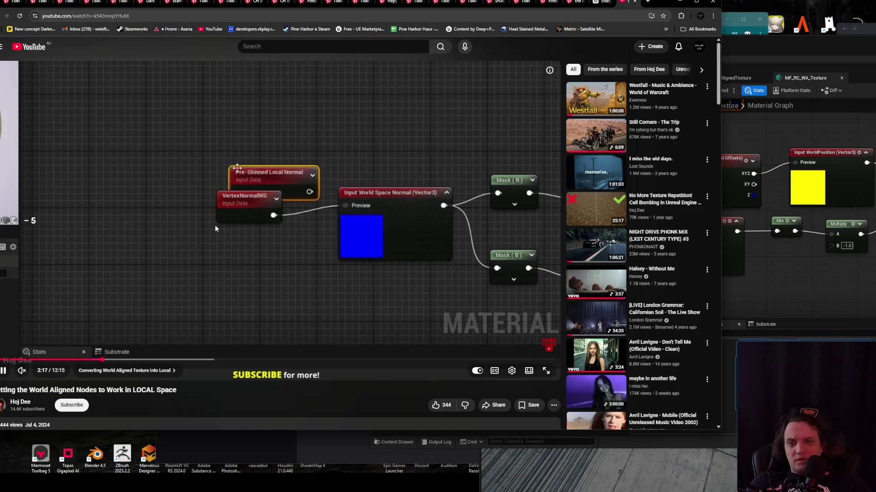
key(Left)
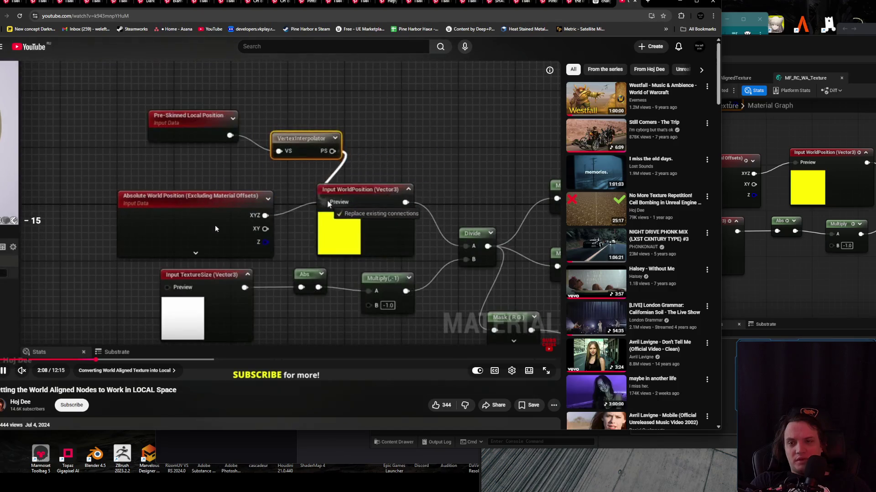
click(214, 226)
key(alt+Tab)
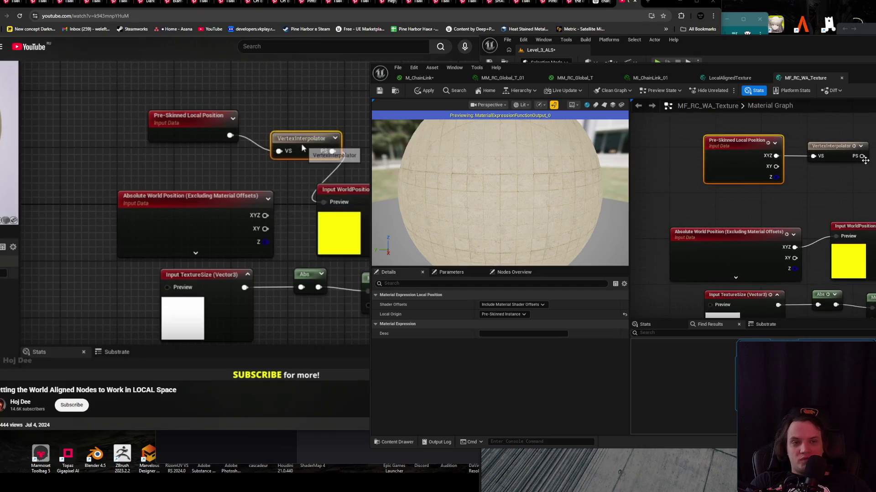
drag(844, 215, 836, 237)
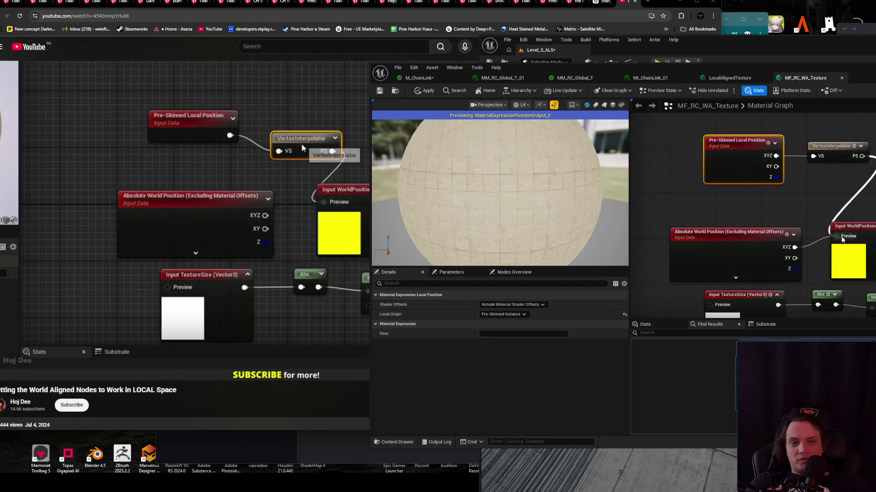
click(719, 234)
- Play the tutorial until the Pre-Skinned Local Normal node appears beside VertexNormalWS
click(301, 143)
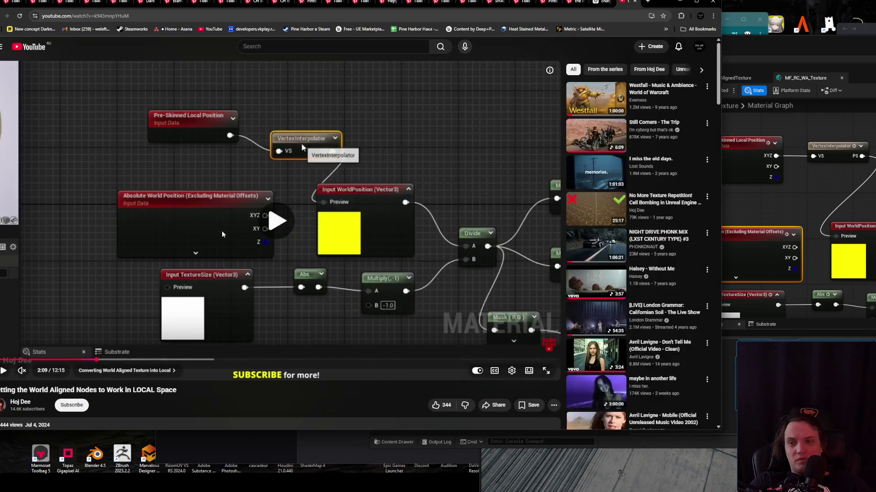
click(251, 234)
scroll(800, 157, down, 2)
click(387, 250)
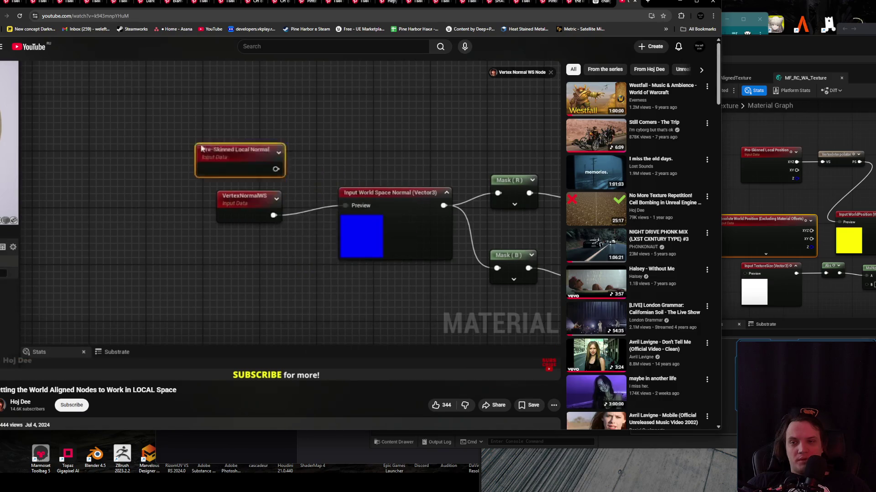
click(343, 237)
click(784, 185)
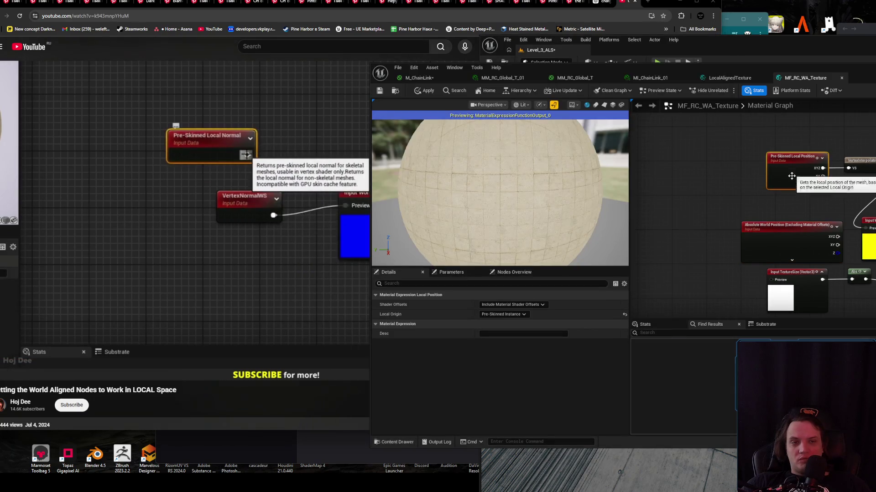
- Pan the graph to VertexNormalWS and watch the tutorial's rewiring
drag(787, 234, 684, 169)
click(239, 245)
click(257, 247)
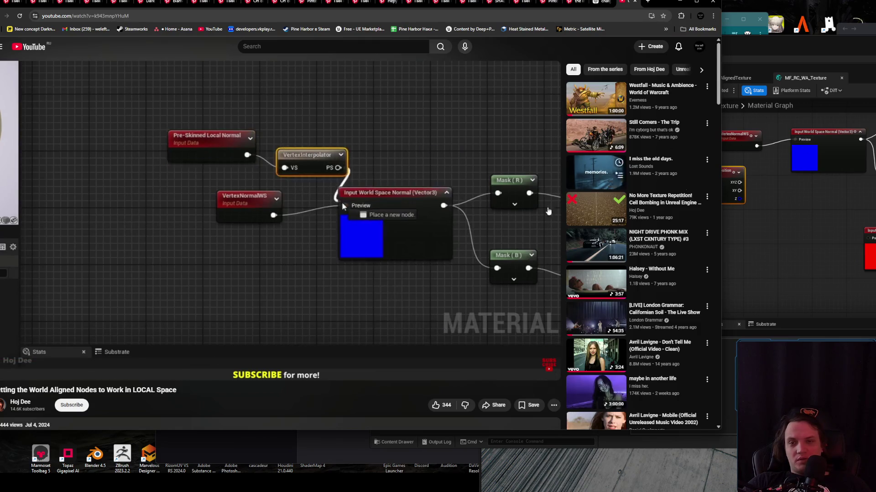
click(313, 205)
- Paste the Pre-Skinned Local Position and VertexInterpolator pair beside VertexNormalWS
click(815, 298)
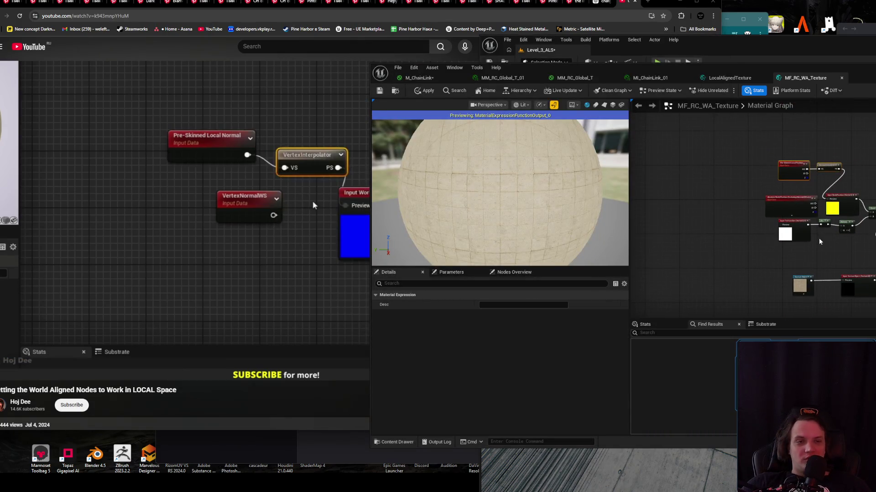
scroll(753, 245, up, 2)
key(ctrl+v)
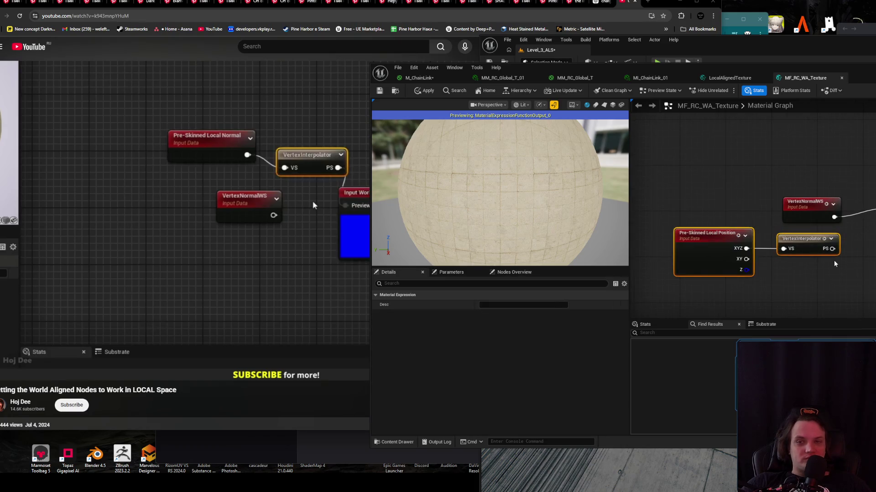
click(312, 204)
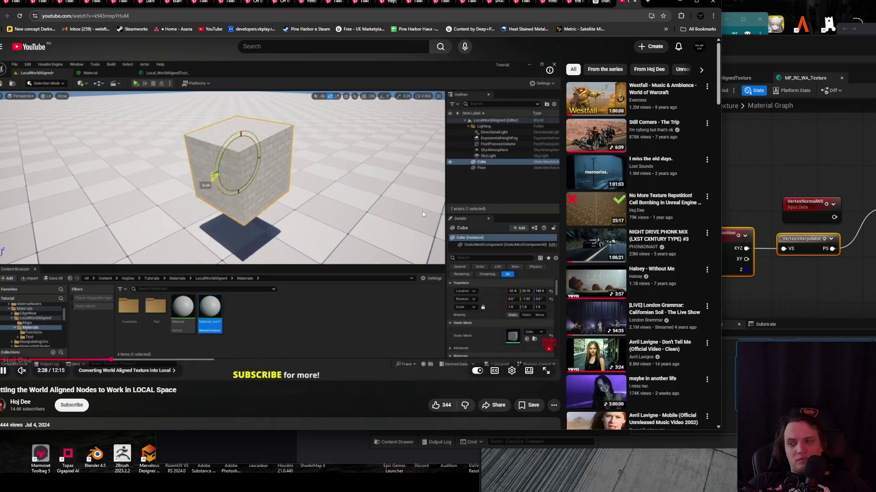
- Undo the last graph change and move the Pre-Skinned Local Position nodes up-right
mouse_move(423, 212)
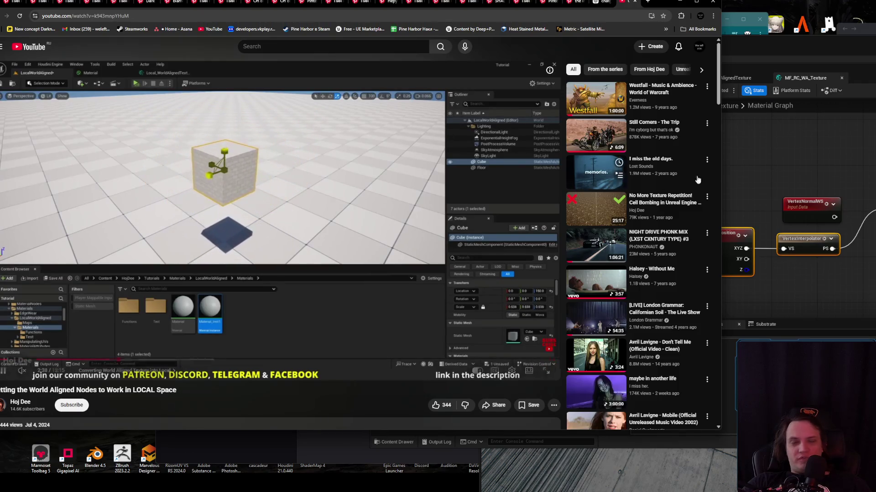
key(alt+Tab)
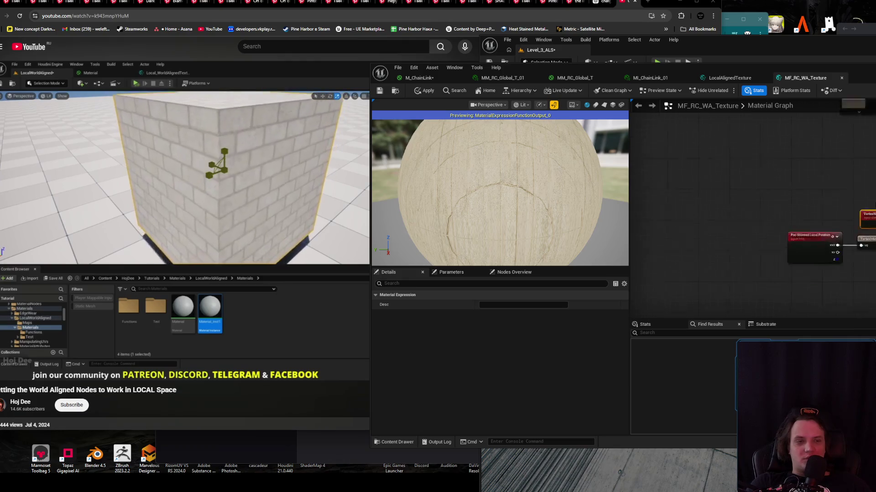
click(807, 144)
key(ctrl+z)
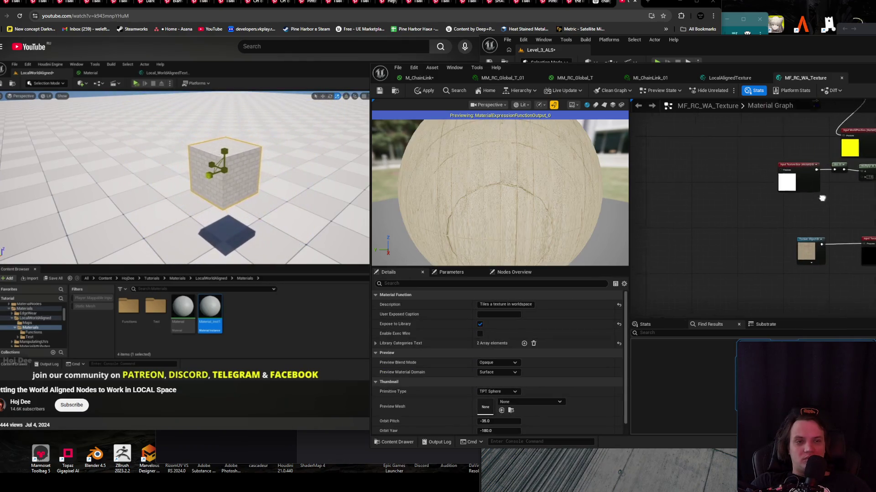
drag(759, 221, 783, 205)
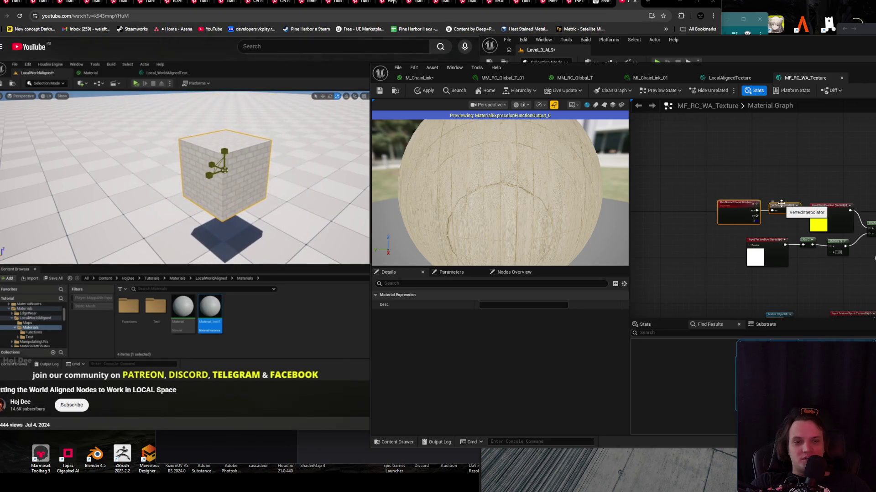
- Pause the tutorial at 2:52 on the ObjectScale step and clear the graph selection
click(162, 179)
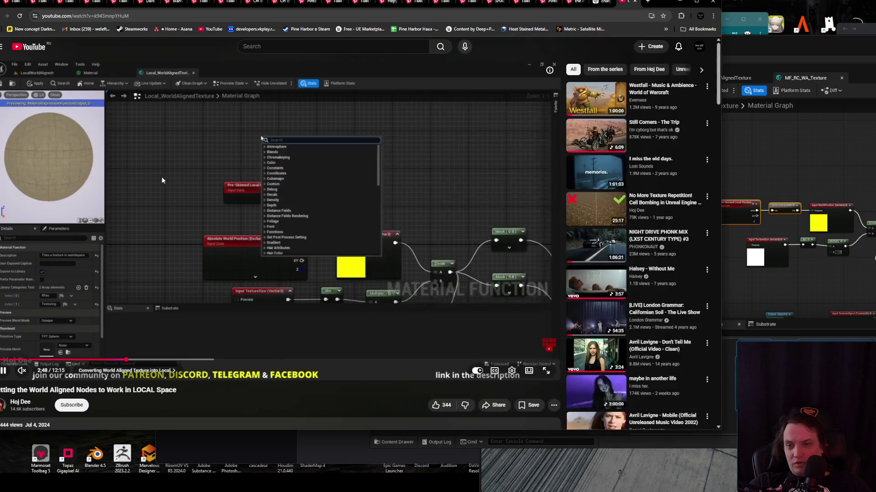
click(306, 193)
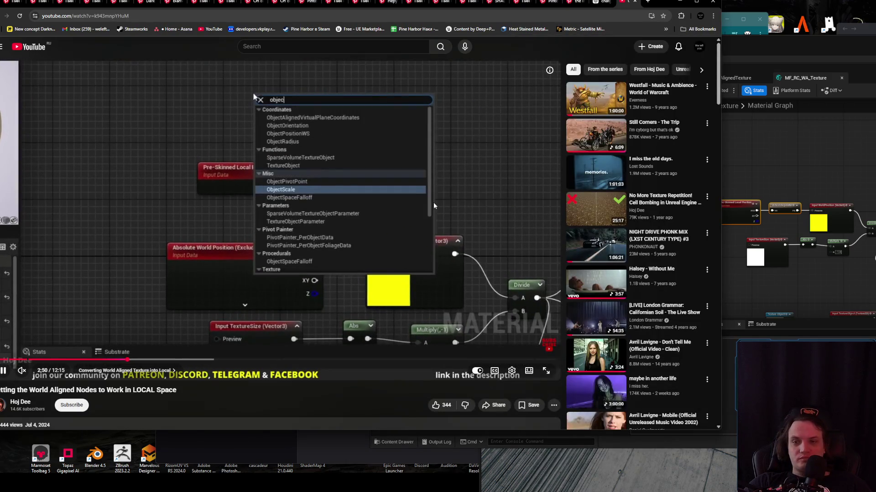
click(416, 195)
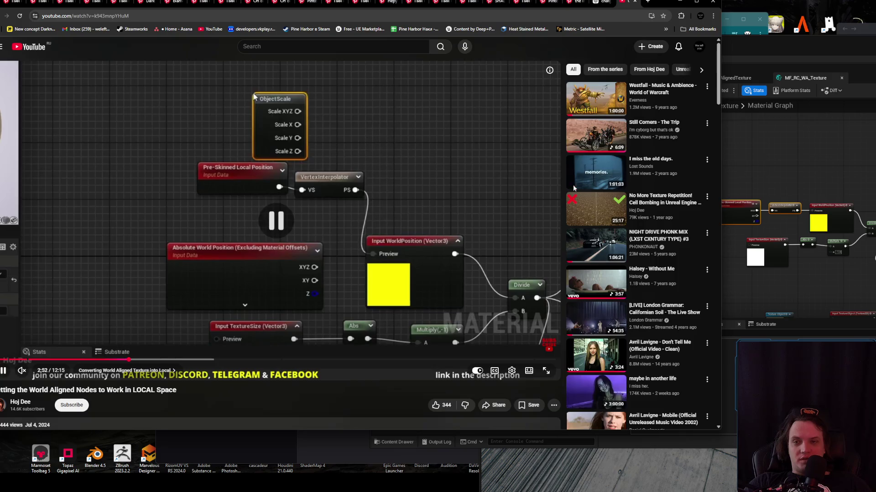
click(842, 162)
scroll(808, 181, up, 2)
click(797, 191)
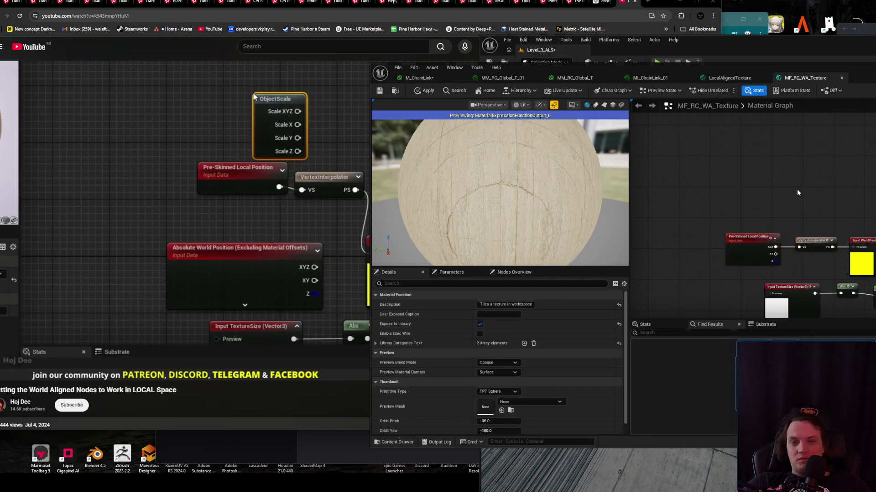
- Add an ObjectScale node to the graph, checking the tutorial for the next step
right_click(797, 191)
text(object)
key(Return)
click(227, 202)
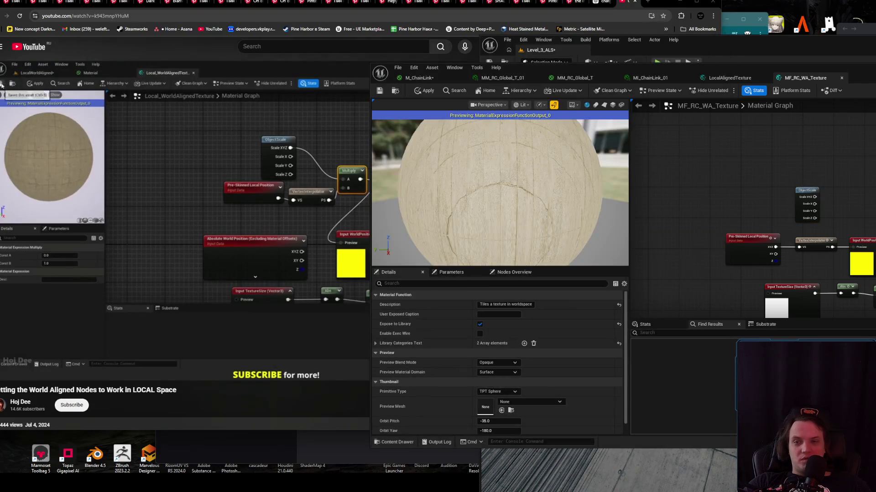
click(239, 191)
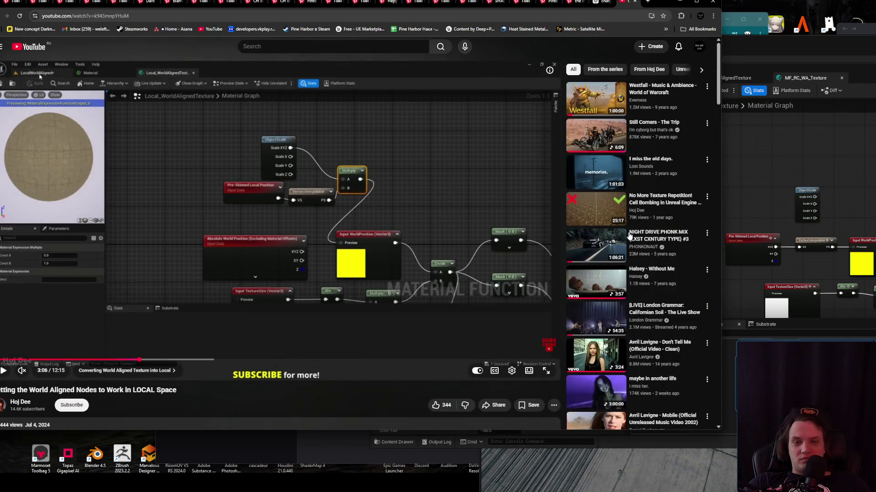
click(839, 199)
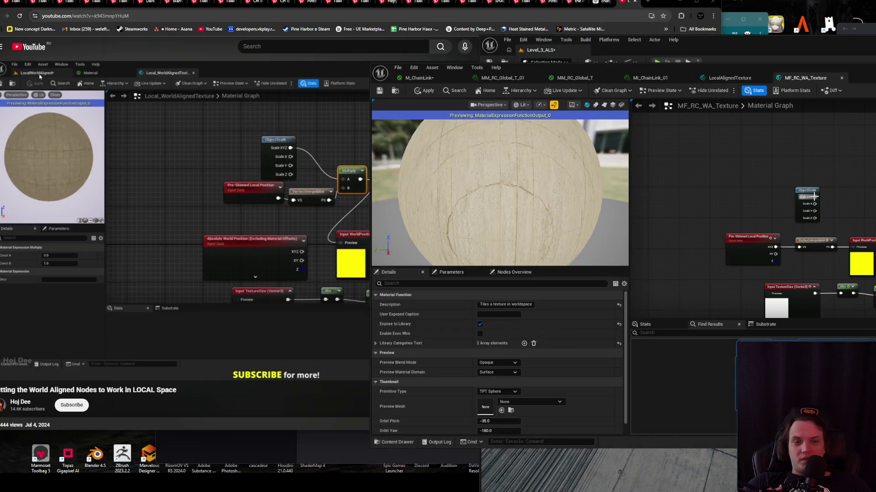
- Wire ObjectScale's Scale XYZ into a new Multiply node and arrange both beside the position nodes
drag(860, 192, 857, 200)
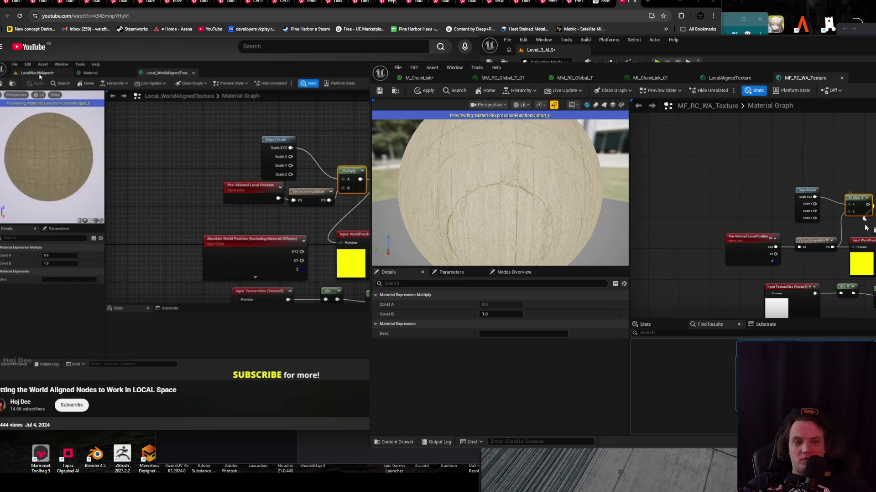
shift+click(806, 190)
drag(806, 191, 776, 175)
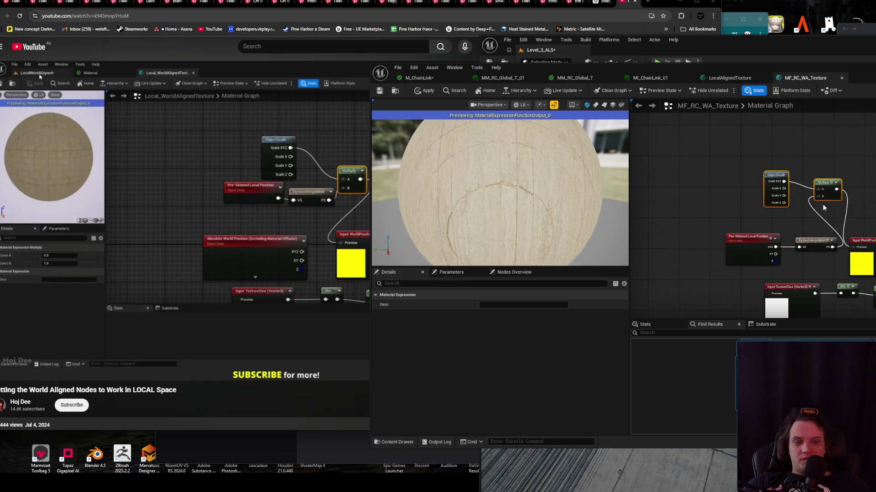
drag(815, 248, 731, 245)
mouse_move(746, 207)
mouse_down()
mouse_move(808, 170)
mouse_move(844, 171)
mouse_up()
drag(835, 200, 822, 249)
click(828, 253)
drag(758, 219, 751, 192)
click(697, 201)
click(220, 205)
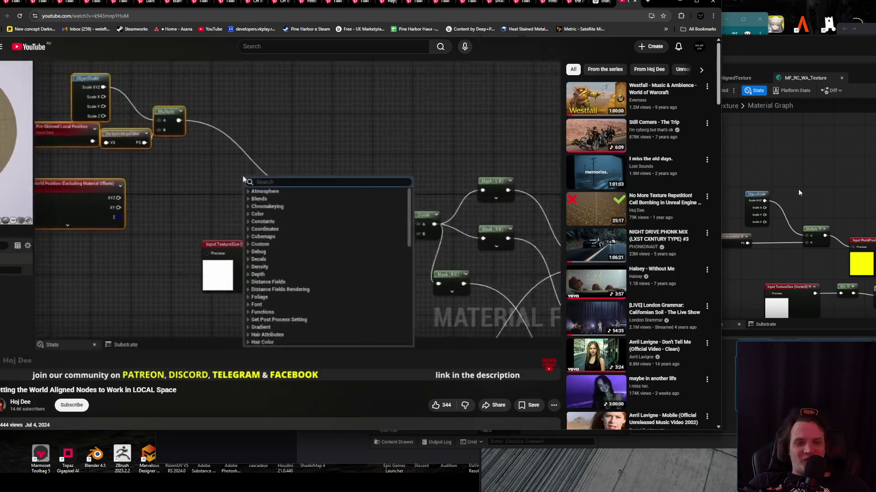
- Pause the tutorial at 4:16 on the Switch feeding Input WorldPosition, then return to Unreal
key(alt+Tab)
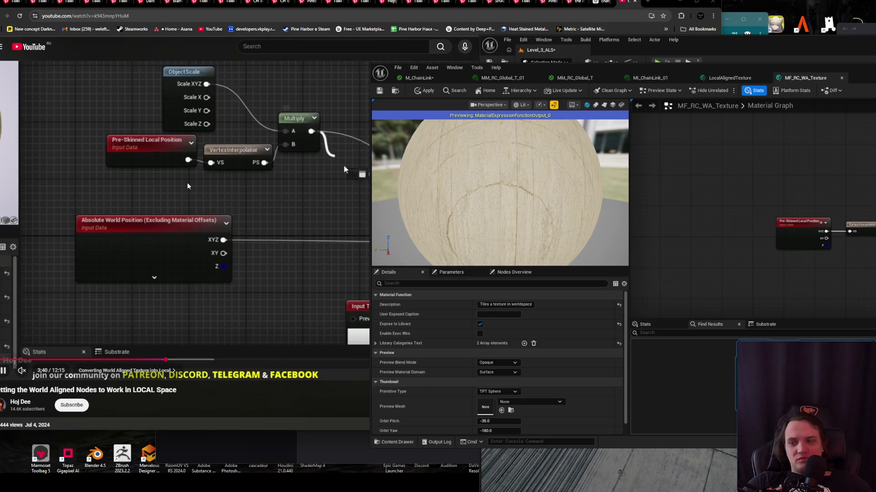
click(242, 383)
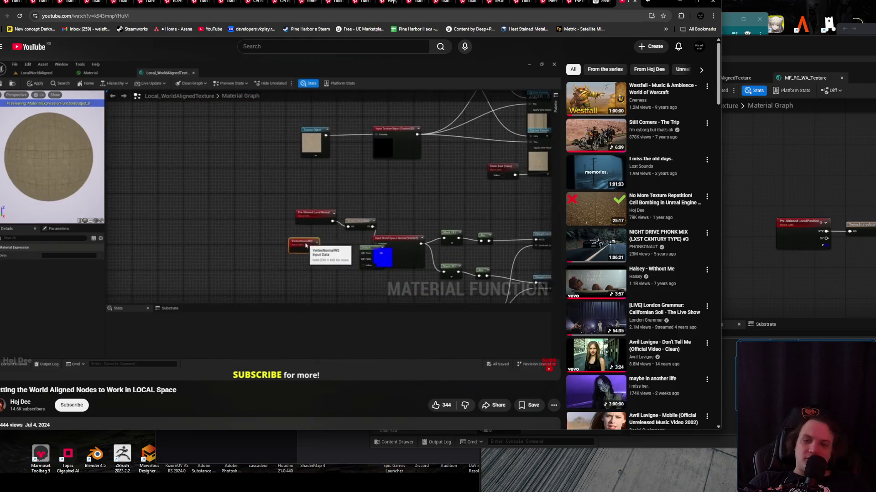
click(325, 234)
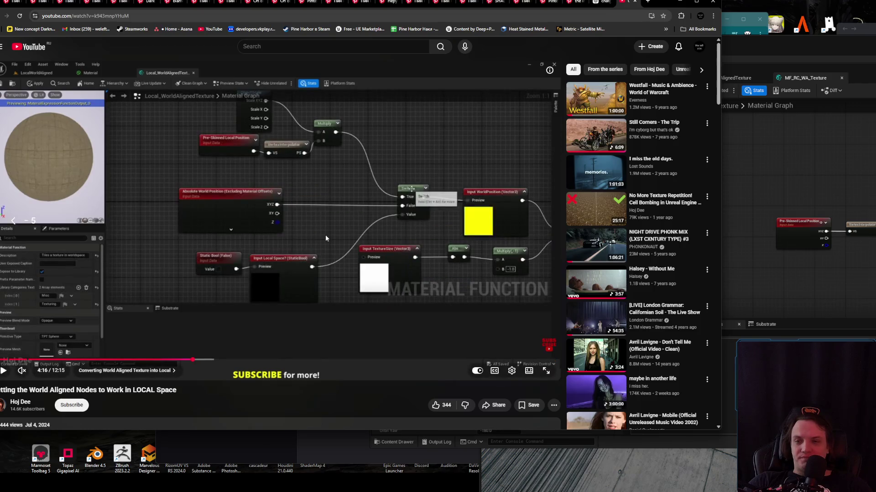
click(831, 155)
- Position the material editor beside the tutorial video so both graphs are visible
drag(831, 155, 738, 149)
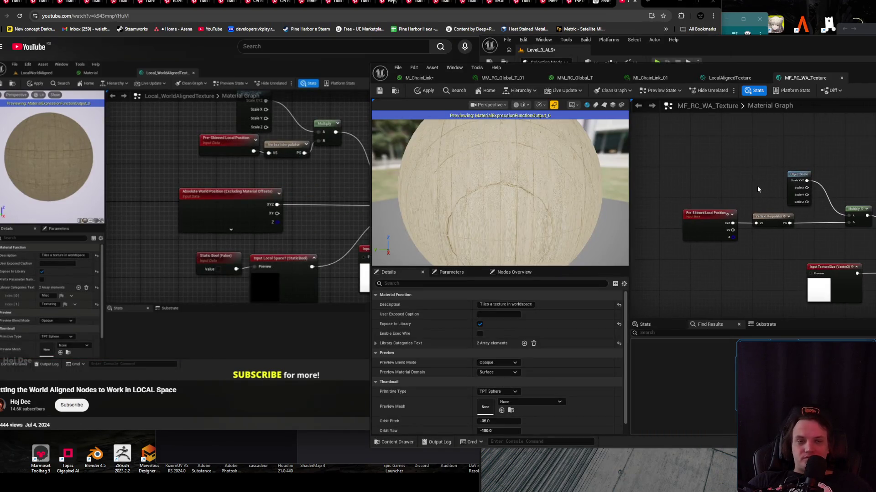
click(328, 59)
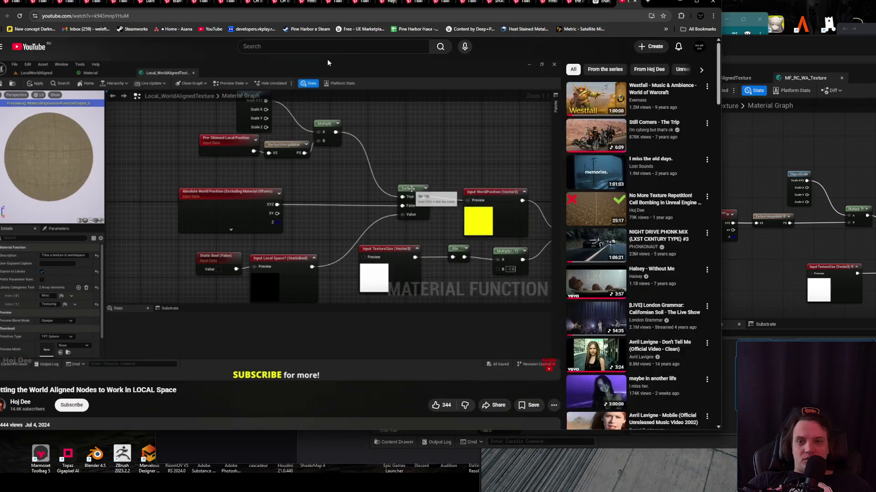
click(799, 254)
drag(800, 253, 811, 240)
mouse_move(294, 307)
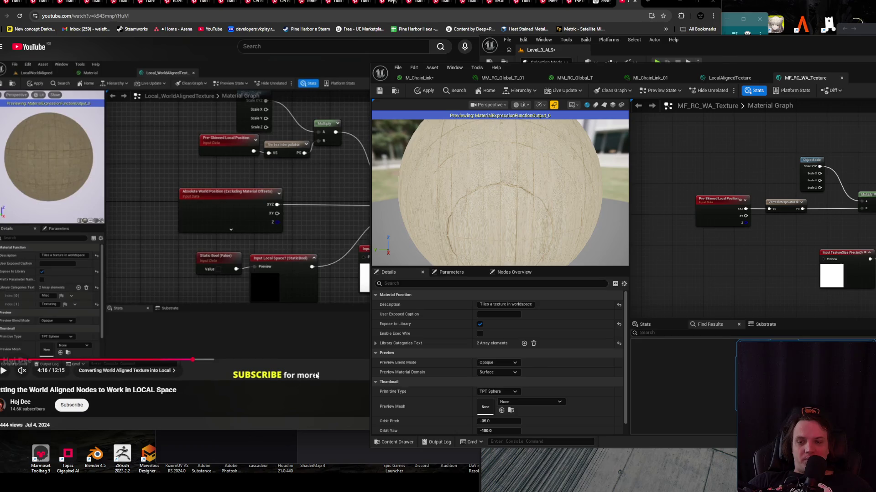
click(276, 355)
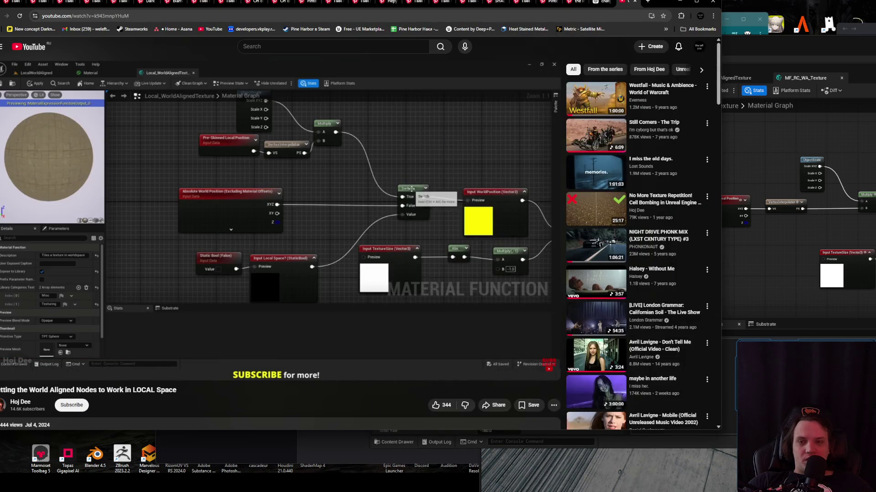
click(865, 176)
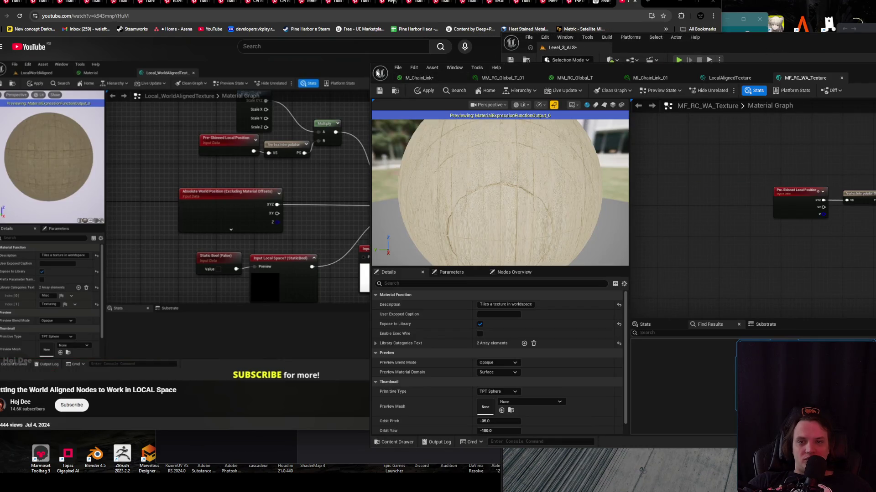
drag(389, 86, 550, 86)
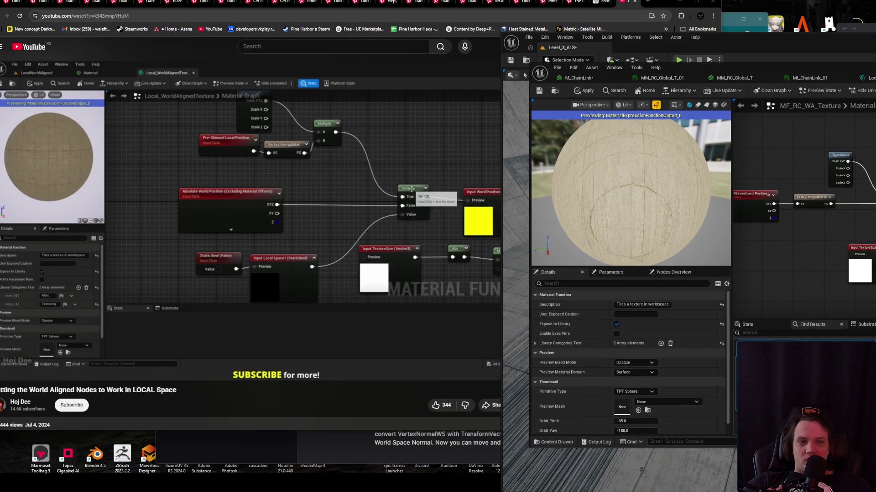
- Tidy the graph by repositioning the Multiply node near the Pre-Skinned Local Position nodes
drag(827, 211, 859, 219)
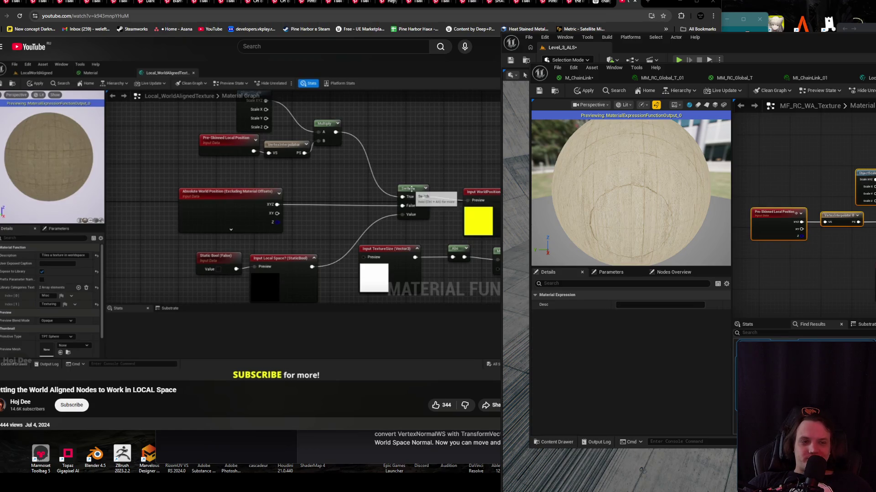
click(857, 172)
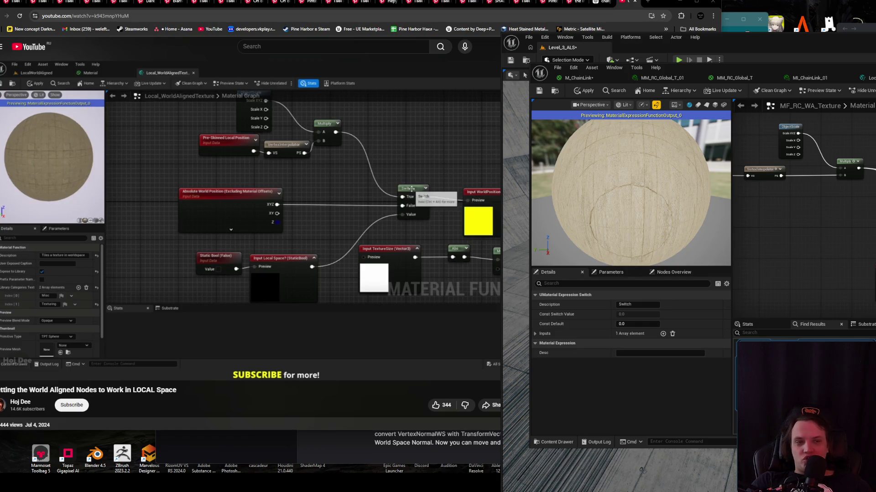
drag(850, 162, 873, 157)
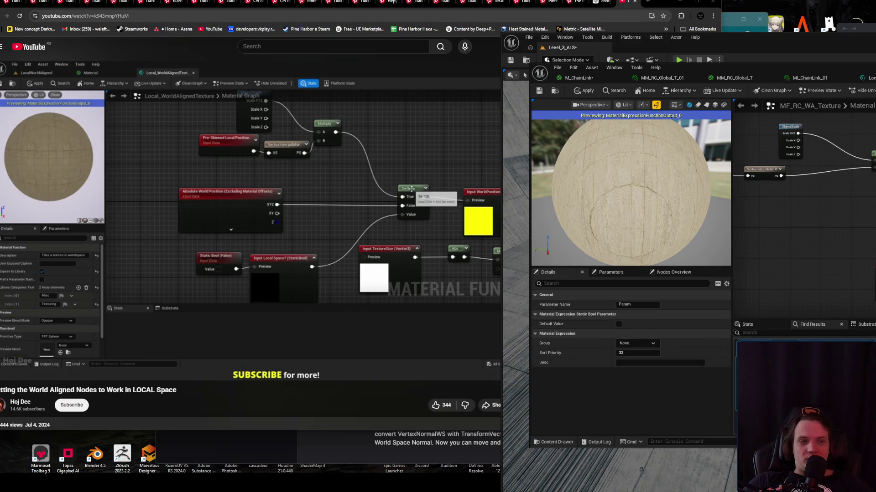
click(872, 160)
scroll(872, 160, up, 2)
drag(870, 154, 857, 167)
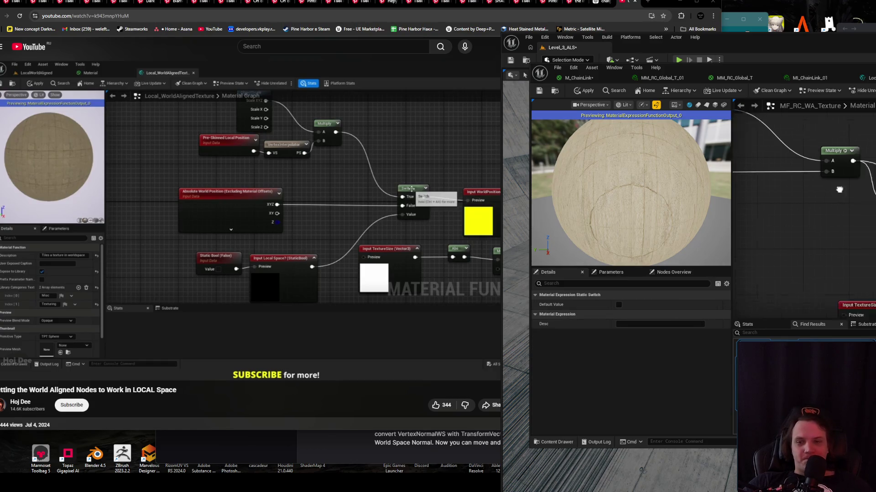
- Wire the Switch output into Input WorldPosition's Preview pin and search for a world position node
drag(800, 153, 863, 199)
mouse_move(806, 164)
mouse_down()
mouse_move(822, 211)
mouse_move(844, 237)
mouse_move(857, 219)
mouse_move(862, 228)
mouse_move(816, 225)
mouse_up()
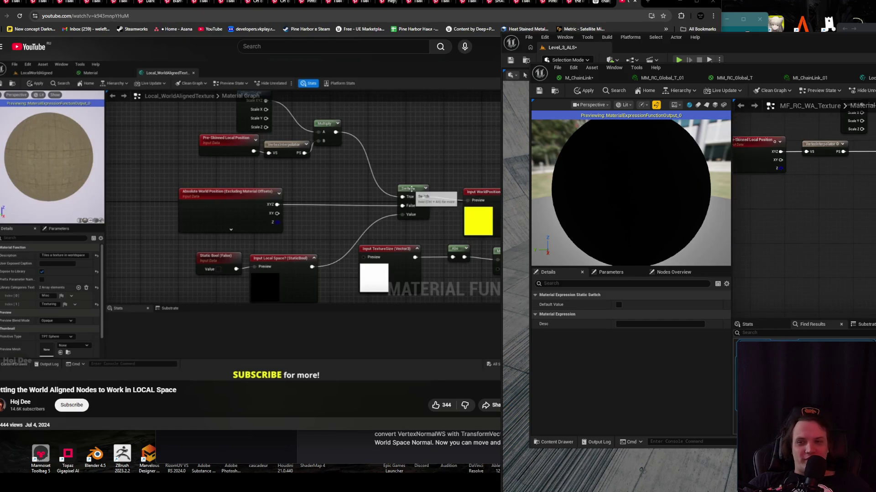
right_click(819, 206)
text(world po)
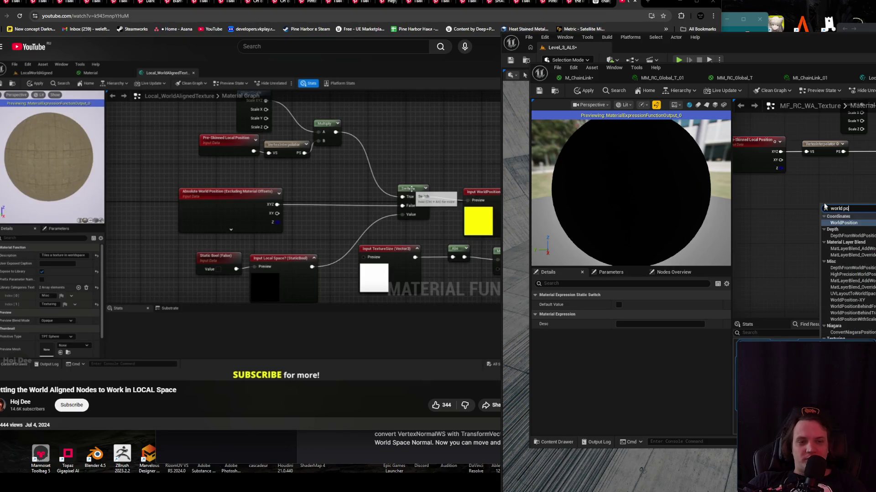
- Add an Absolute World Position node set to Excluding Material Shader Offsets, wired into the Switch
click(824, 207)
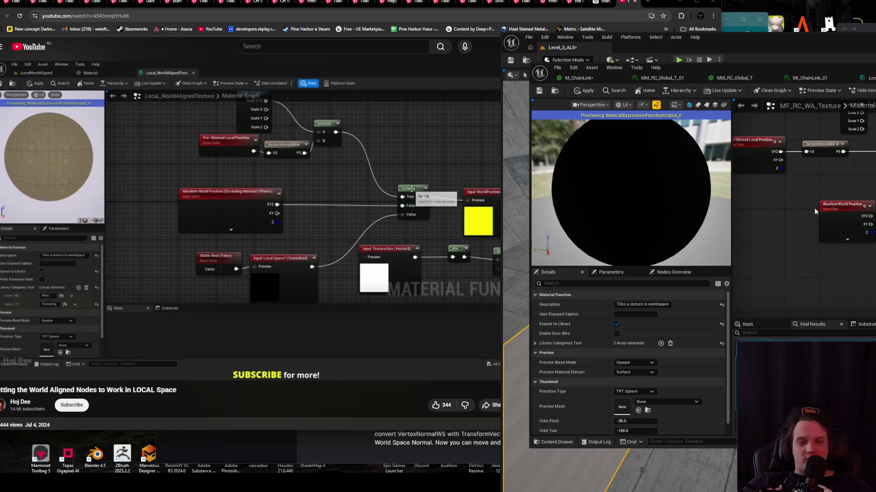
key(ctrl+v)
click(712, 305)
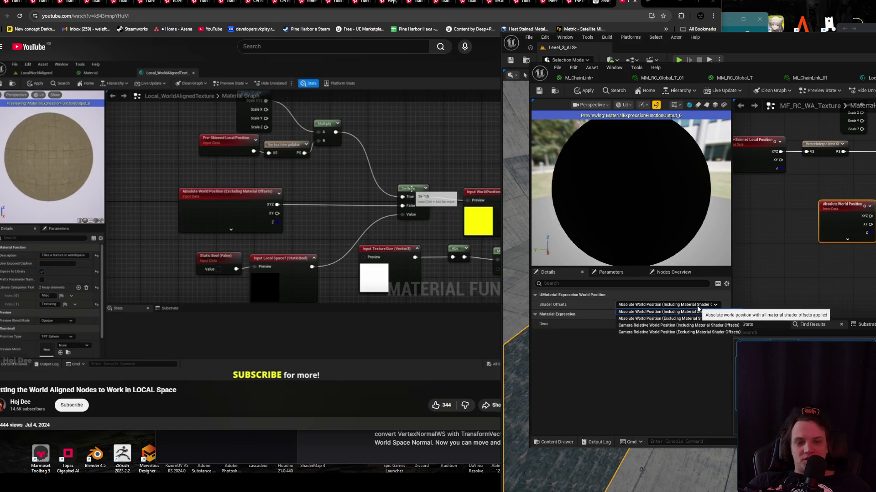
click(689, 318)
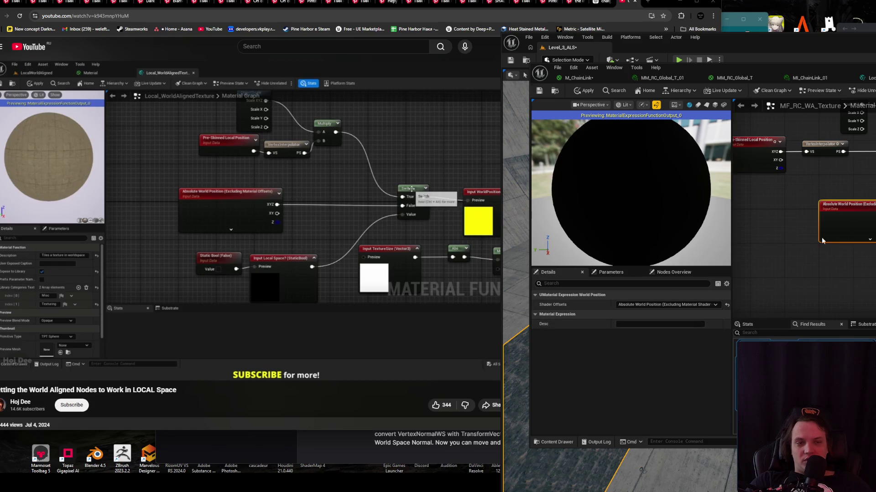
drag(860, 226, 804, 226)
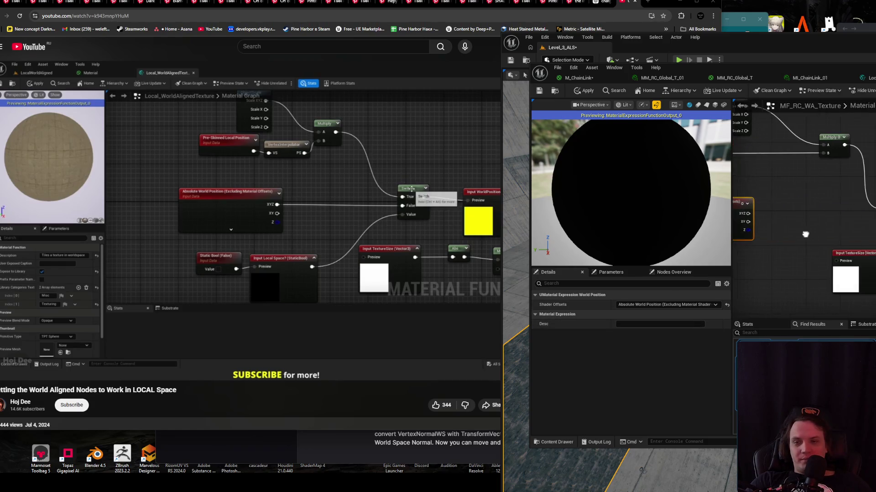
mouse_move(745, 214)
mouse_down()
mouse_move(810, 226)
mouse_move(875, 217)
mouse_up()
drag(838, 250, 875, 214)
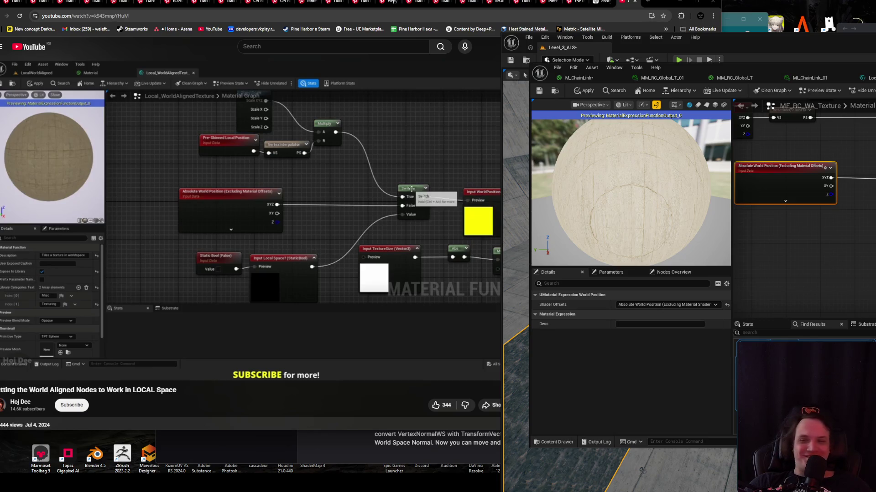
- Drag a wire out and add a Bool function input node
mouse_move(875, 217)
mouse_down()
mouse_move(807, 231)
mouse_move(821, 237)
mouse_up()
text(input)
key(Return)
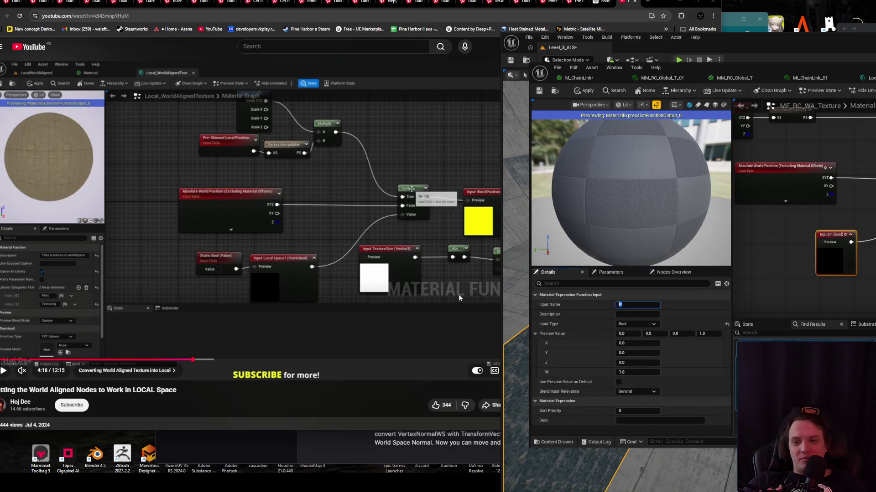
- Name the new bool input 'Local Space'
key(BackSpace)
key(BackSpace)
text(ace)
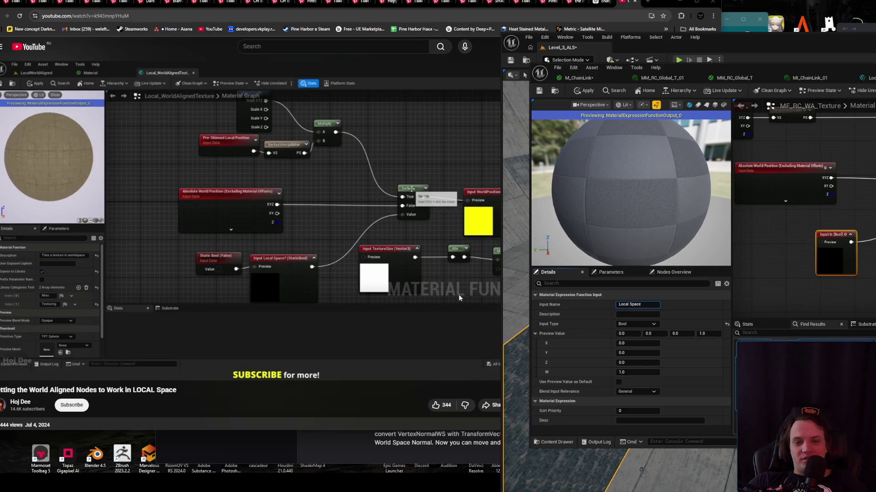
key(Return)
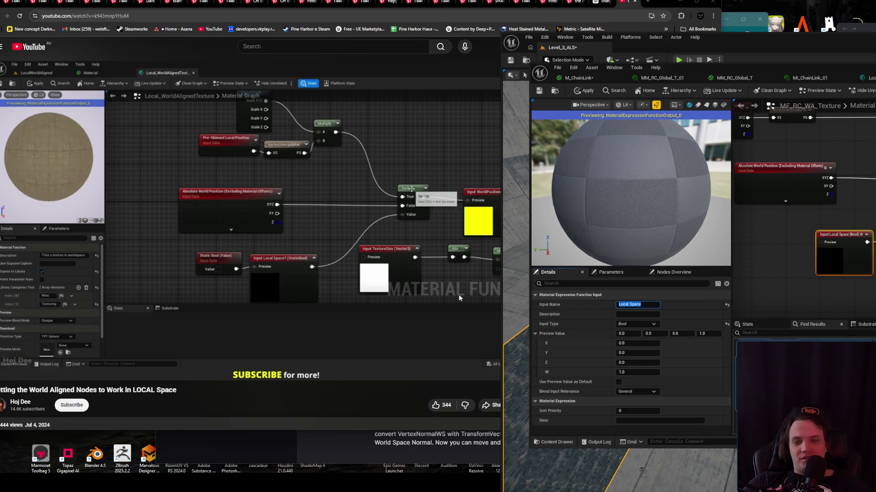
click(771, 235)
- Feed a Static Bool into the Local Space input's preview, then view the M_ChainLink material
drag(833, 242, 794, 250)
text(static)
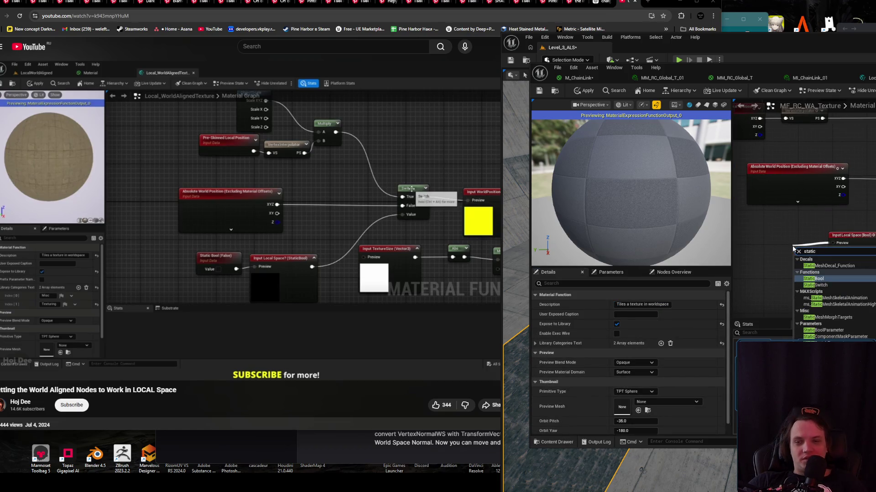
key(Return)
mouse_move(794, 246)
mouse_down()
mouse_move(774, 244)
mouse_move(773, 234)
mouse_move(865, 263)
mouse_move(830, 242)
mouse_up()
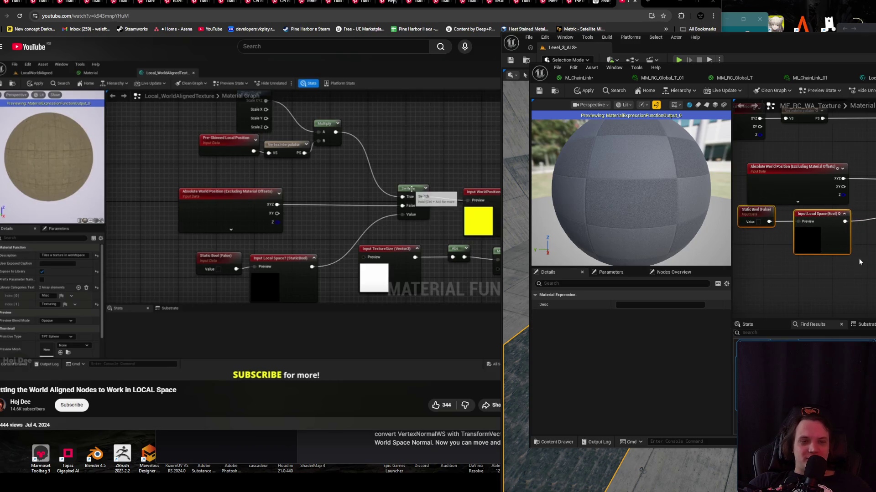
click(781, 231)
mouse_move(802, 273)
mouse_down()
mouse_move(768, 248)
mouse_move(710, 266)
mouse_up()
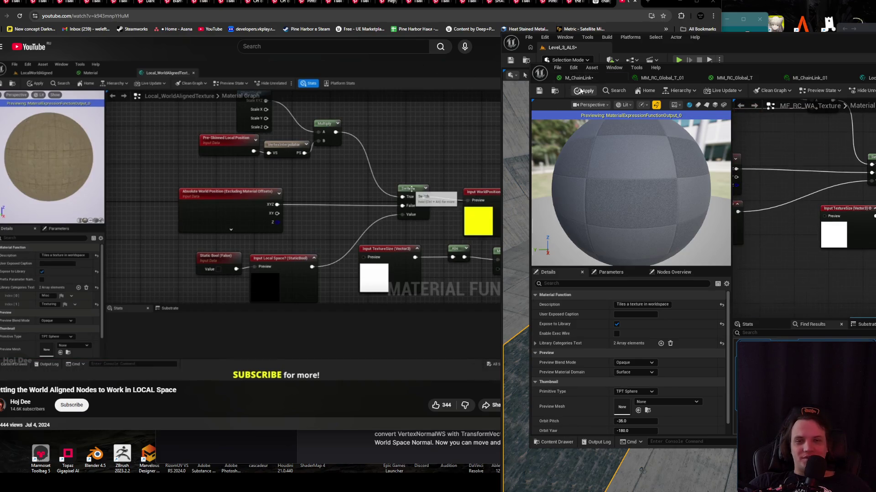
click(578, 78)
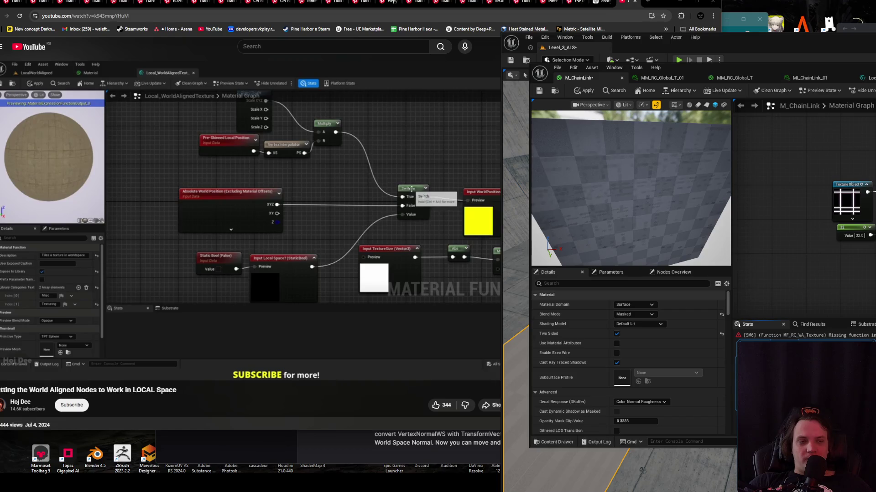
- Rewind the tutorial ten seconds, rewatch its local/absolute world position Switch setup, then pause
click(802, 335)
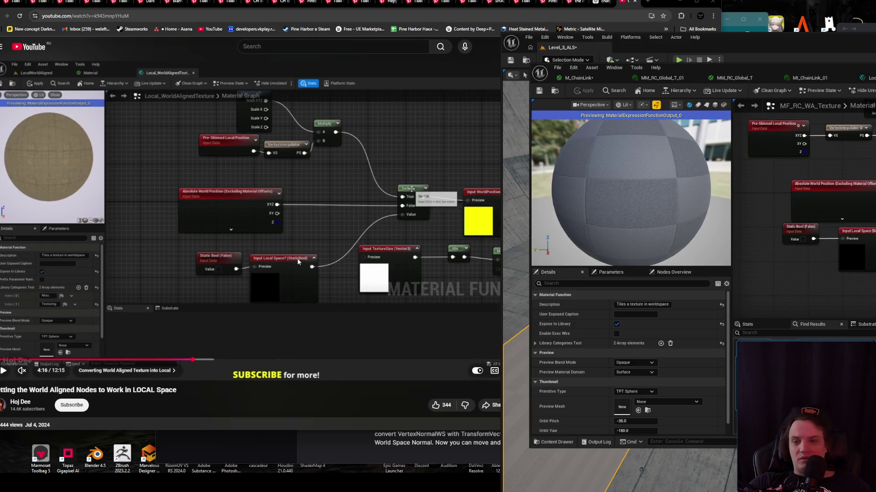
click(315, 256)
key(Left)
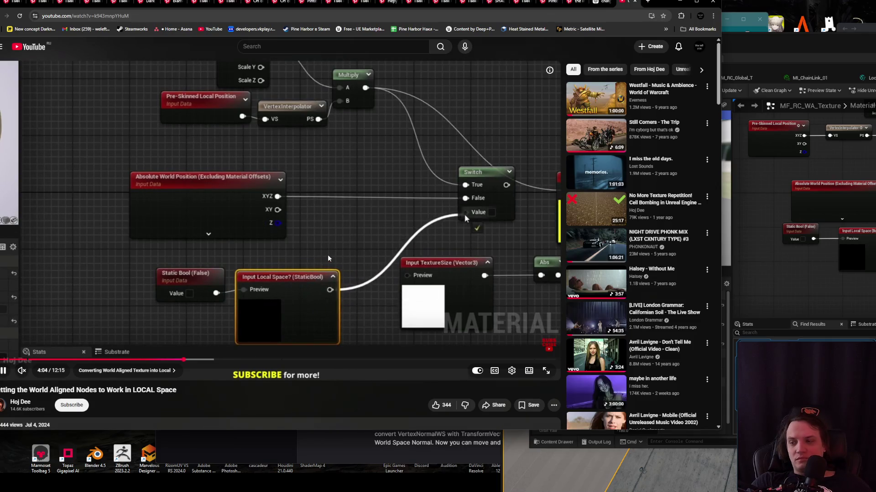
click(310, 258)
click(334, 243)
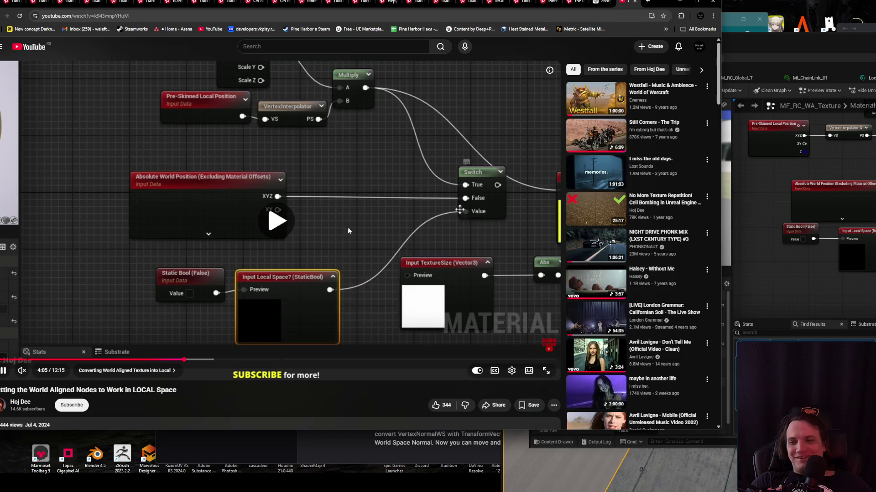
mouse_move(665, 7)
mouse_down()
mouse_move(742, 9)
mouse_move(682, 8)
mouse_up()
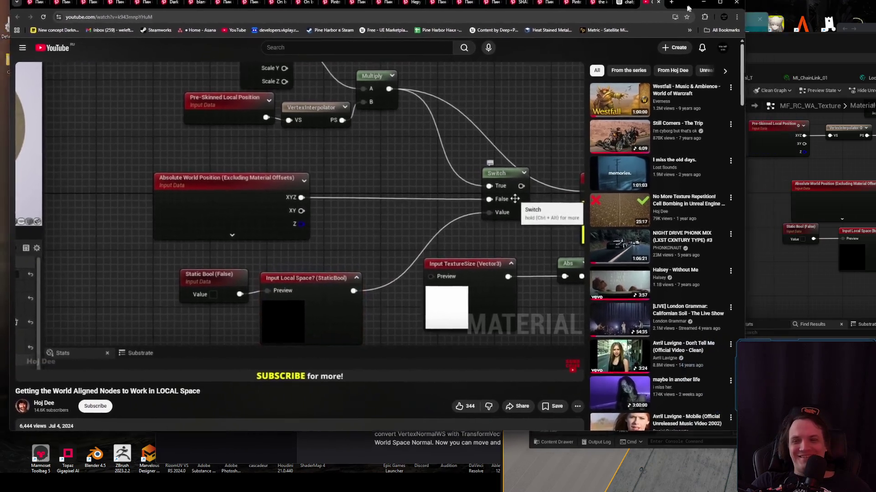
key(j)
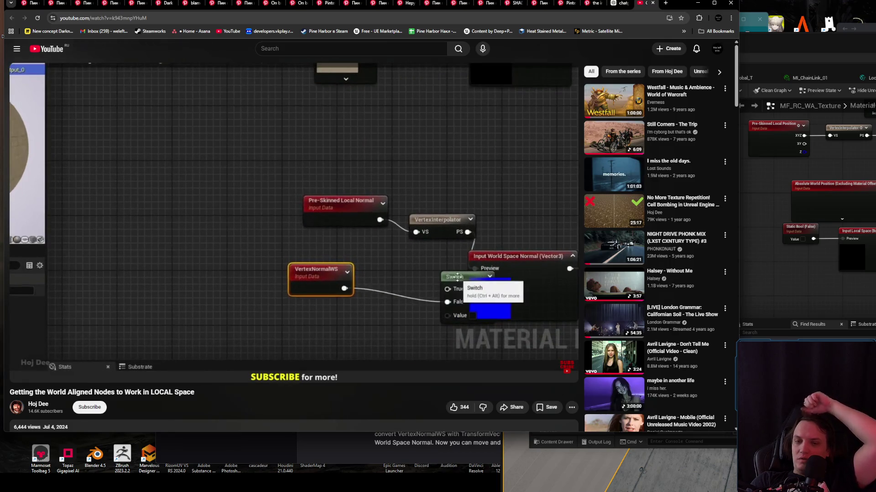
click(269, 108)
key(alt+Tab)
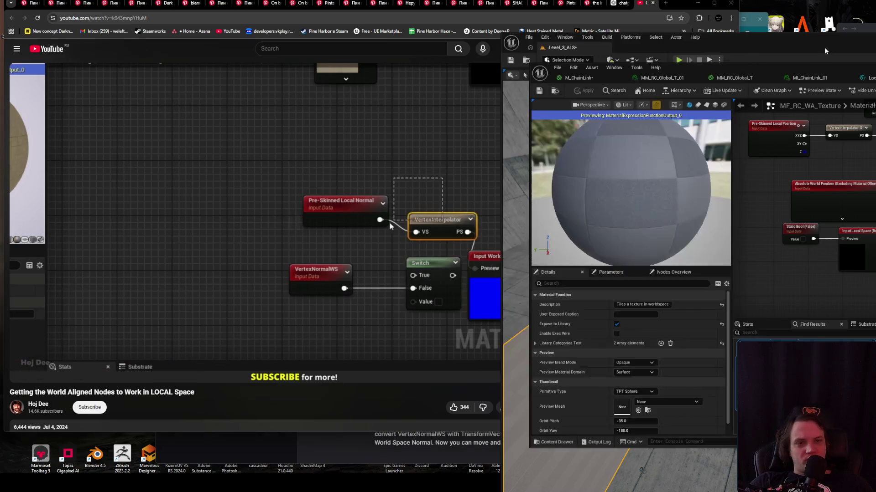
- Inspect the Local Space input, then move M_ChainLink's Texture Object and constant 32 nodes aside
click(850, 259)
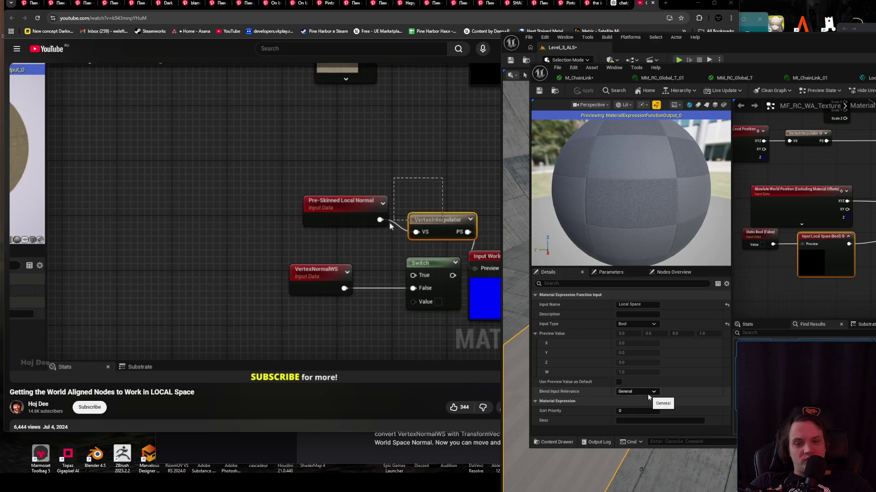
click(823, 79)
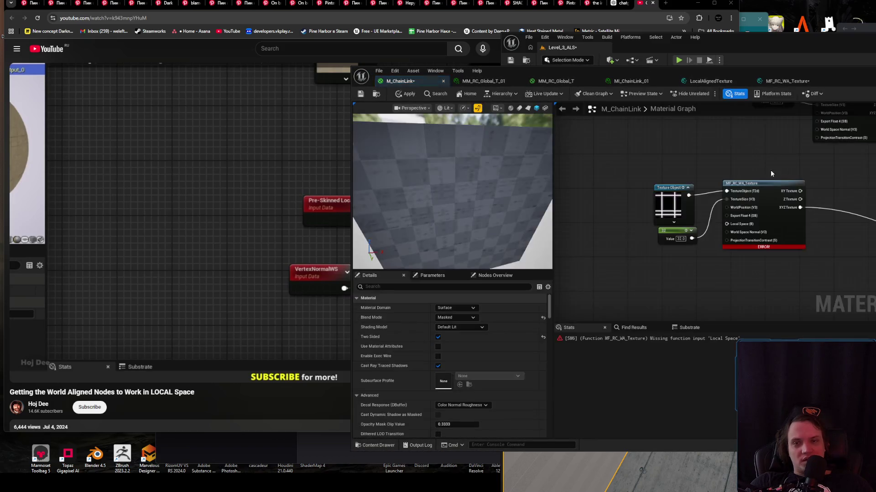
scroll(733, 245, up, 2)
mouse_move(725, 215)
mouse_down()
mouse_move(694, 251)
mouse_move(654, 272)
mouse_up()
mouse_move(684, 126)
mouse_down()
mouse_move(625, 220)
mouse_move(629, 254)
mouse_up()
mouse_move(654, 223)
mouse_down()
mouse_move(607, 183)
mouse_move(616, 206)
mouse_up()
click(687, 245)
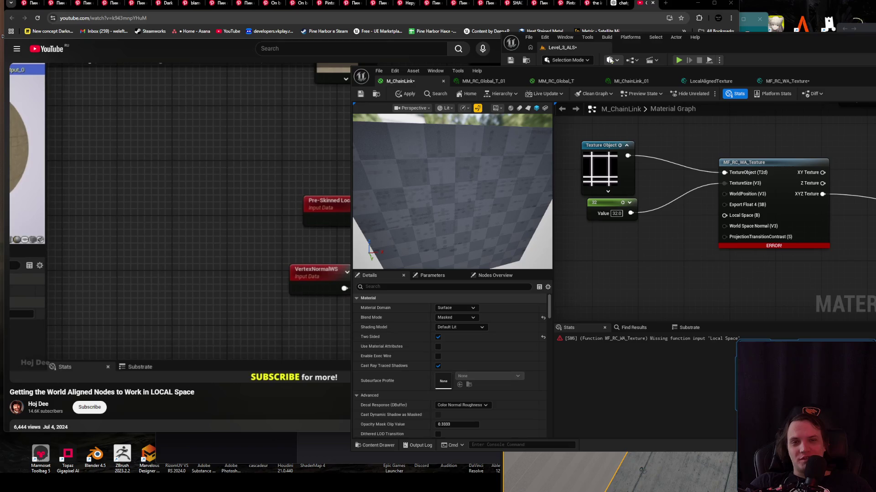
- Enable Use Preview Value as Default on Local Space, apply both assets, and continue past errors
click(776, 81)
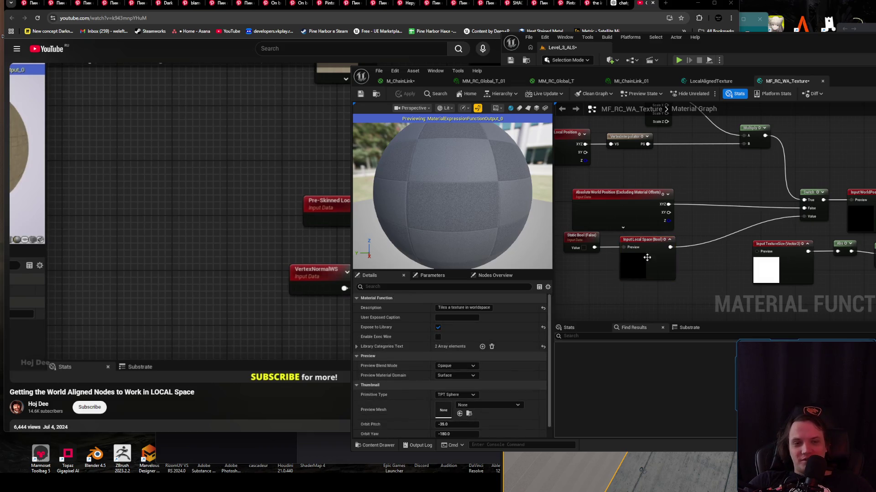
click(441, 385)
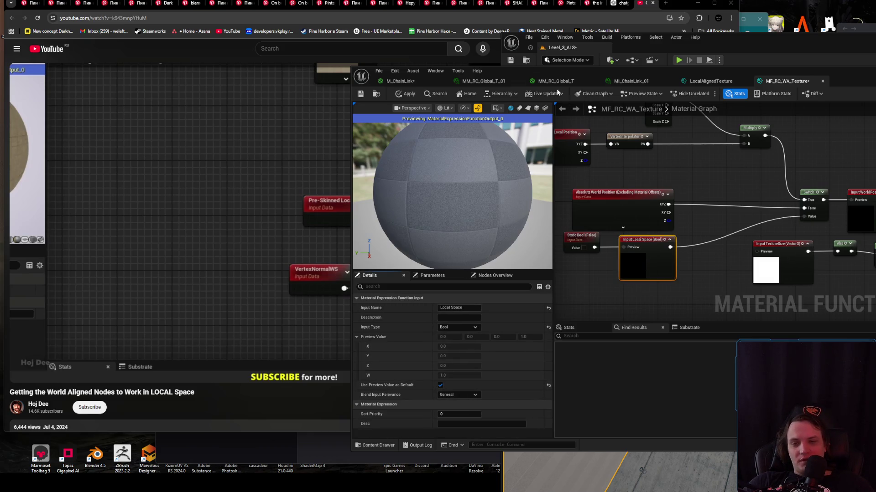
click(401, 98)
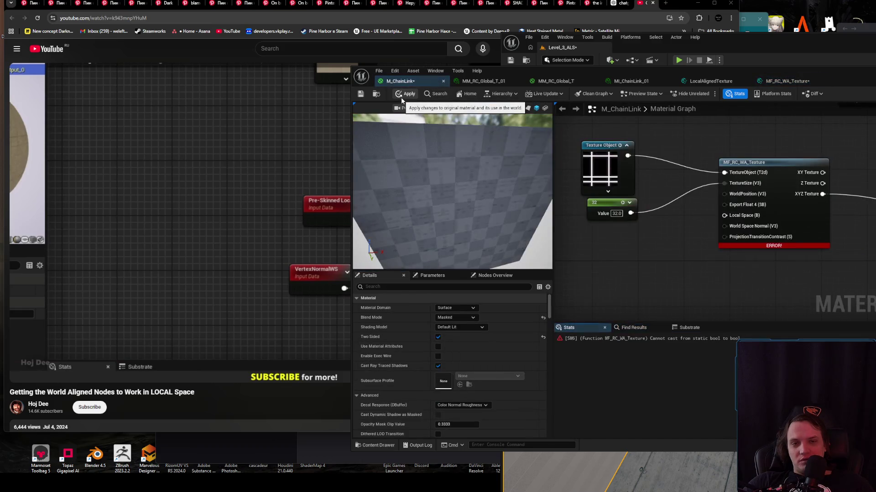
click(404, 98)
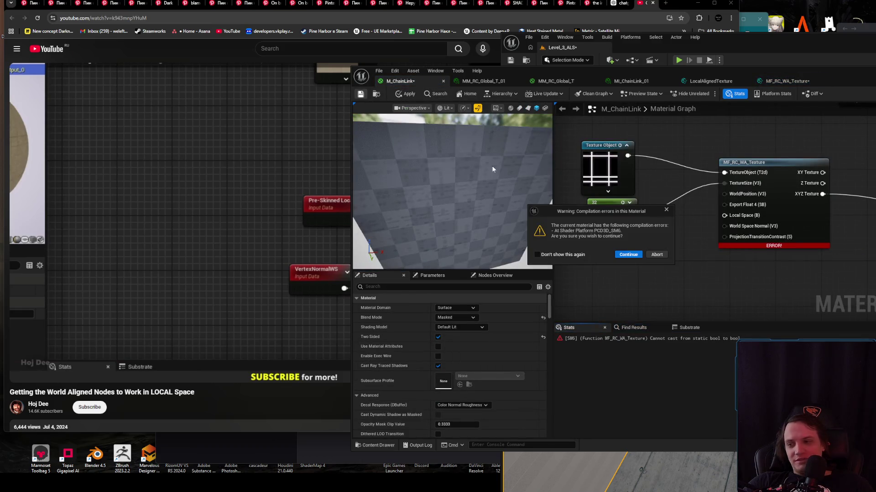
click(628, 255)
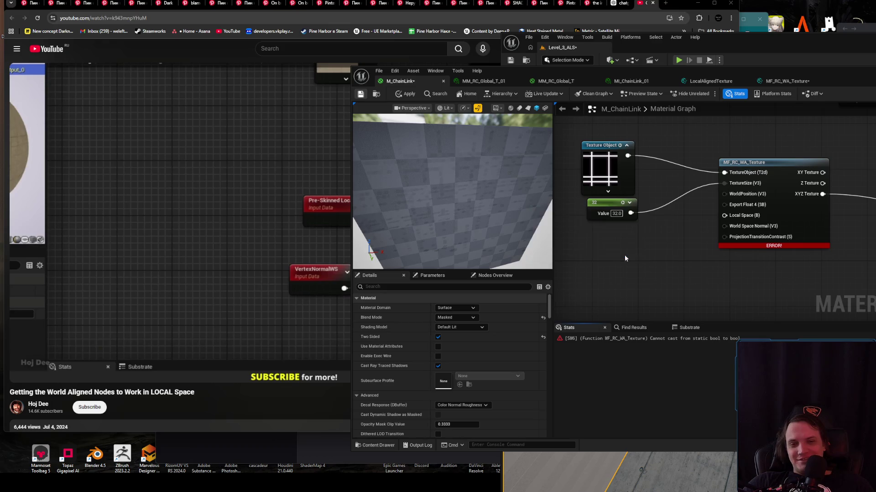
click(781, 81)
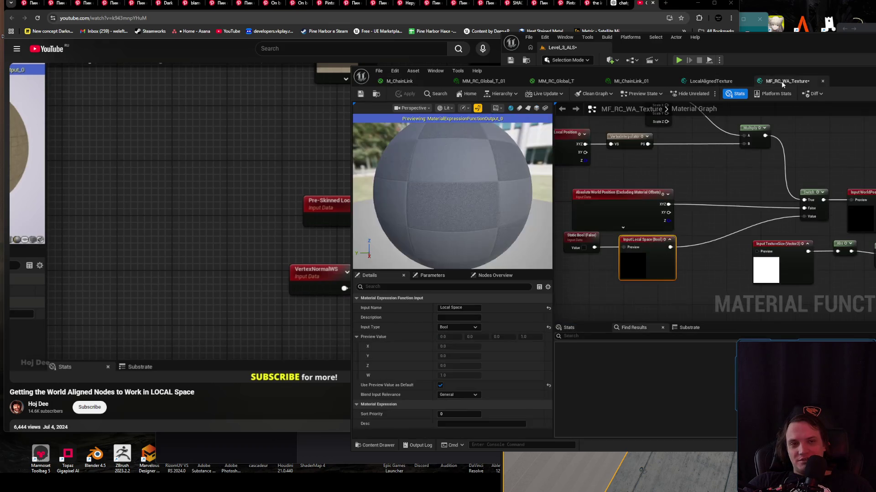
- Keep Blend Input Relevance at General, untick Use Preview Value as Default on Local Space, and apply
drag(644, 275, 649, 275)
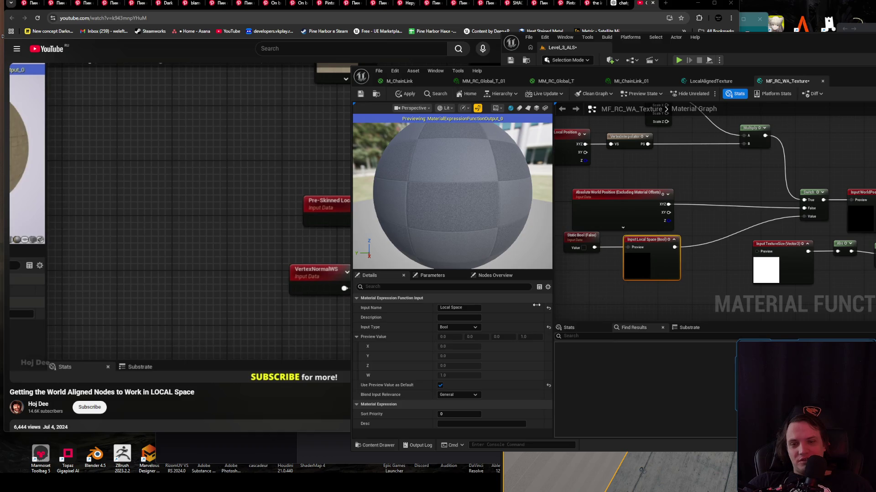
click(406, 97)
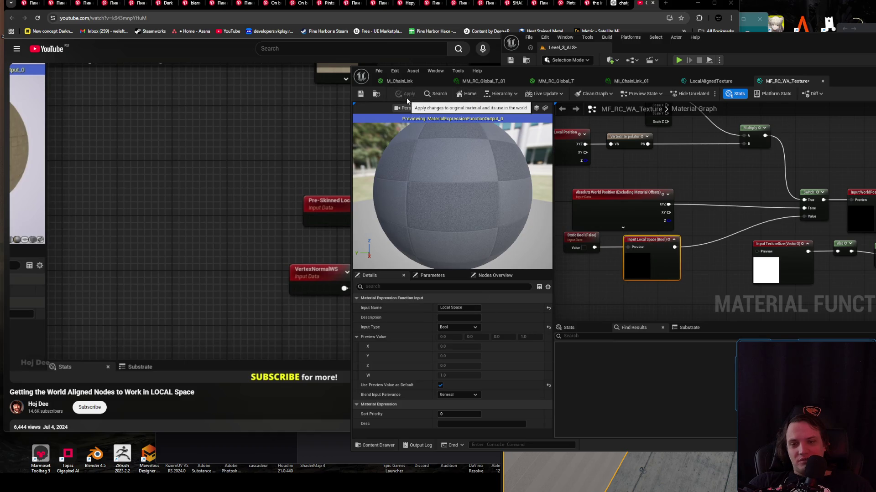
click(468, 395)
click(468, 395)
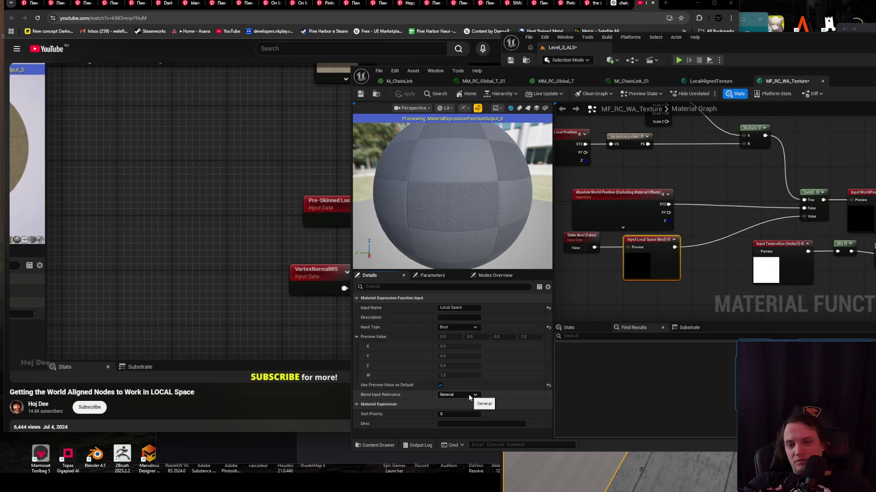
click(469, 395)
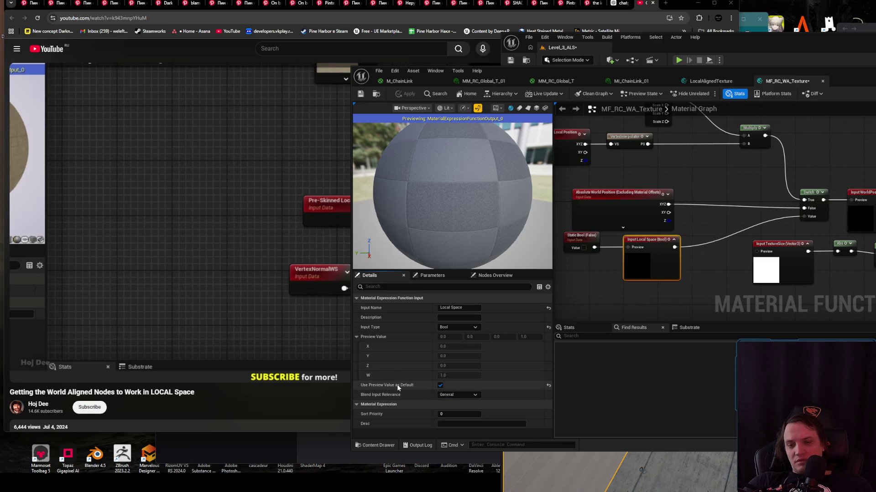
mouse_move(397, 388)
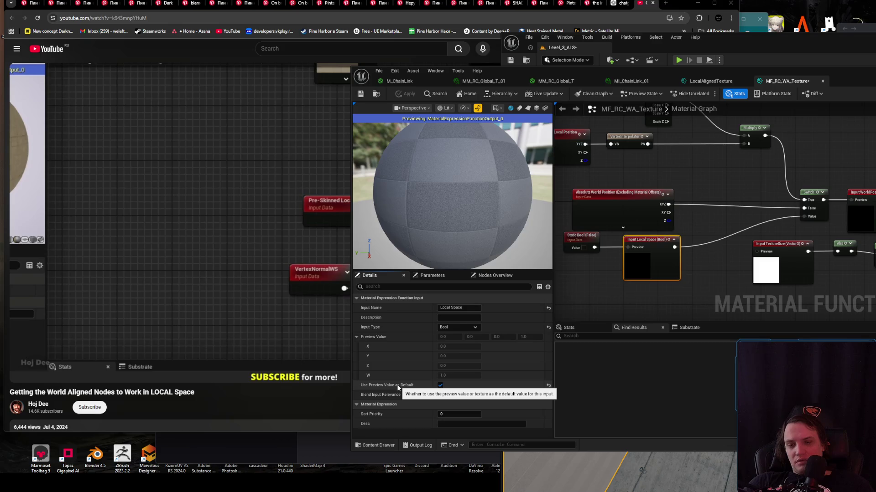
click(440, 386)
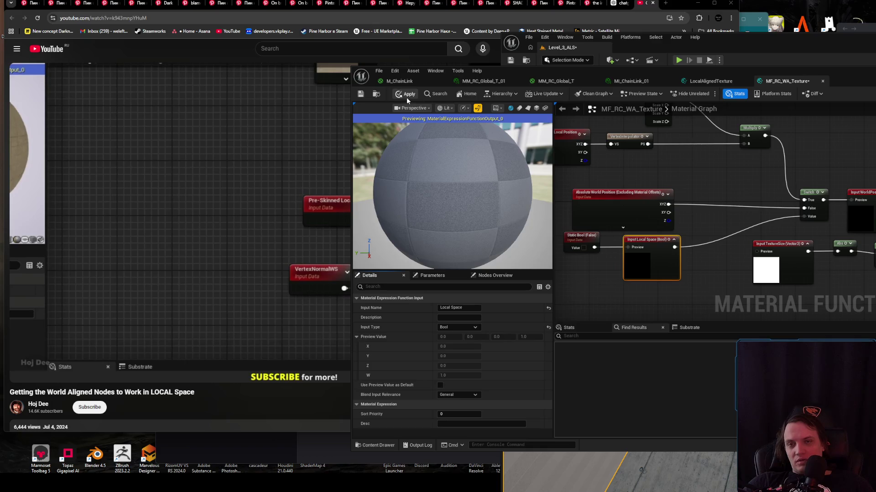
click(406, 94)
mouse_move(736, 219)
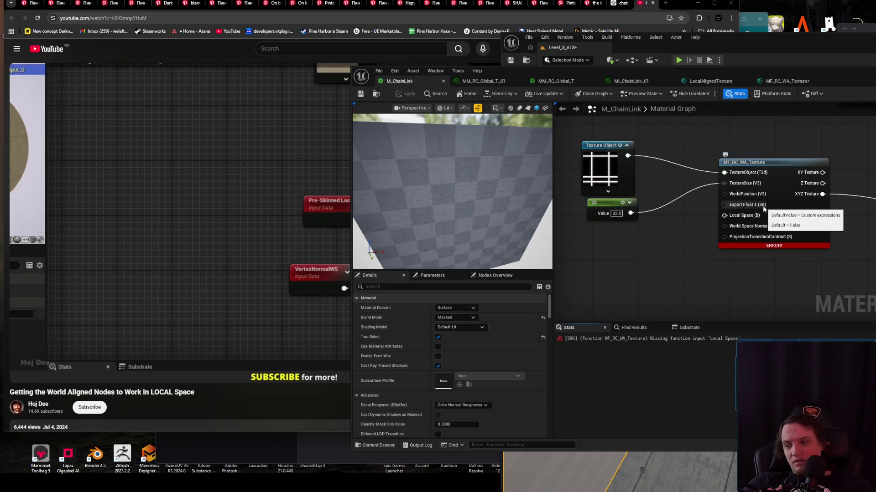
- Compare the Static Bool, Export Float 4 and Local Space input settings in Details, then apply
double_click(802, 210)
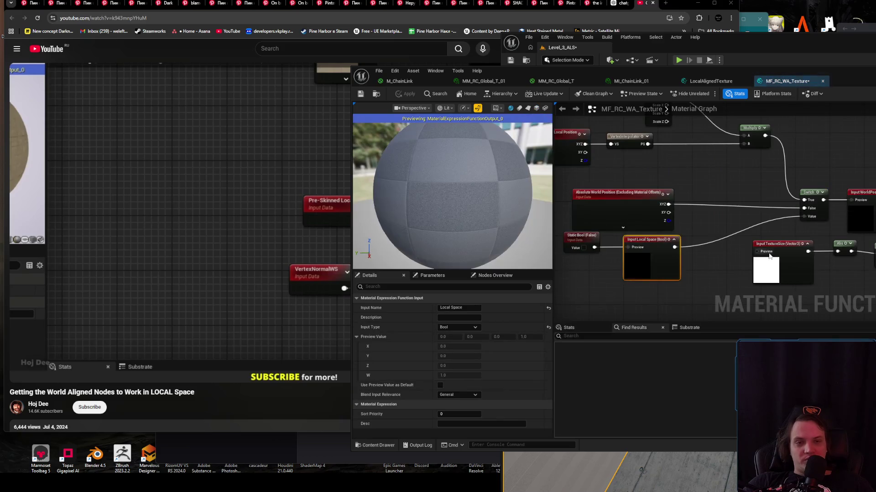
scroll(720, 221, up, 5)
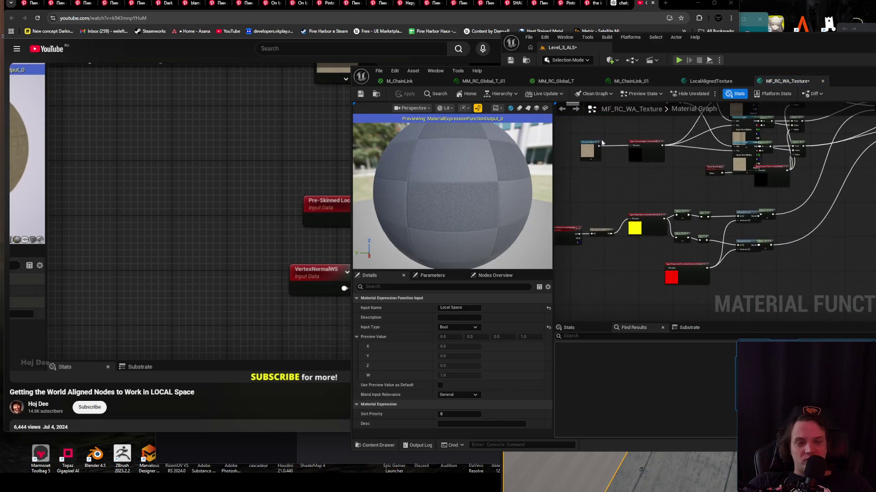
drag(672, 214, 669, 220)
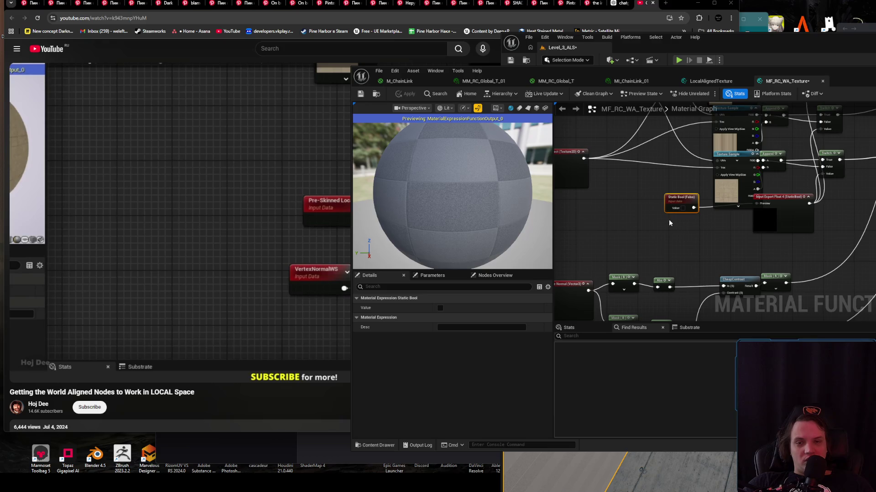
scroll(668, 220, up, 2)
drag(759, 212, 684, 238)
click(766, 241)
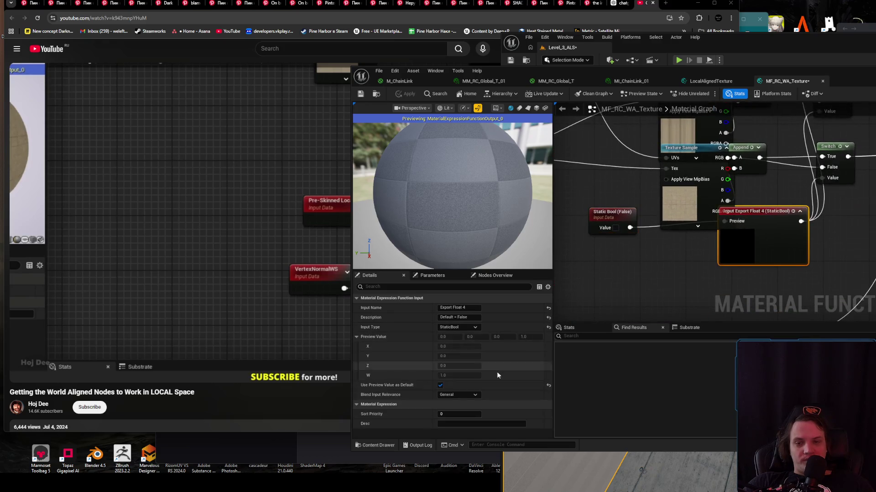
scroll(626, 288, down, 5)
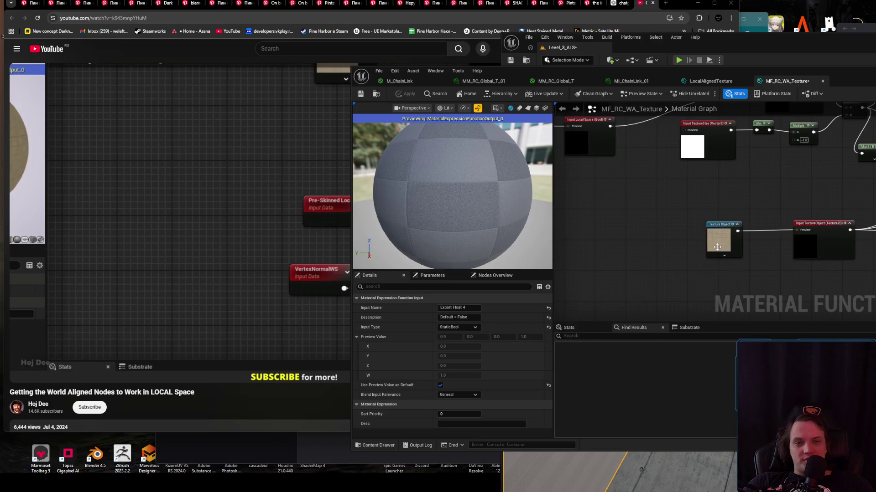
scroll(768, 276, up, 2)
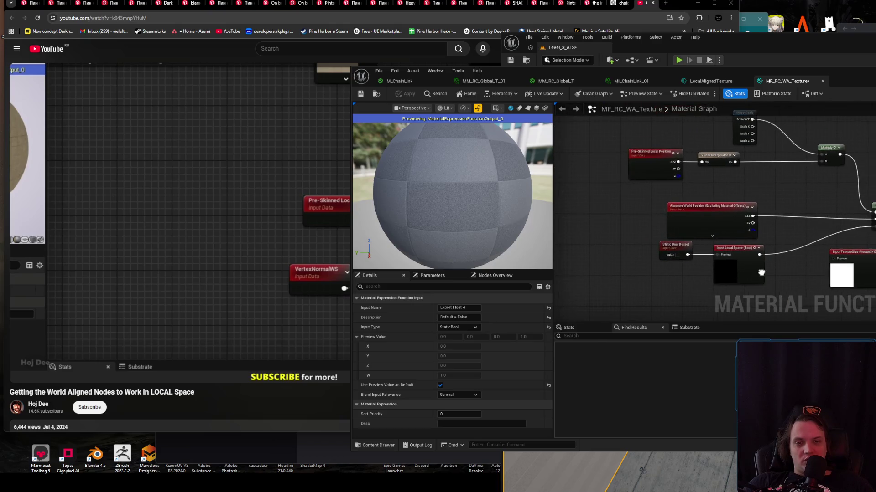
click(698, 250)
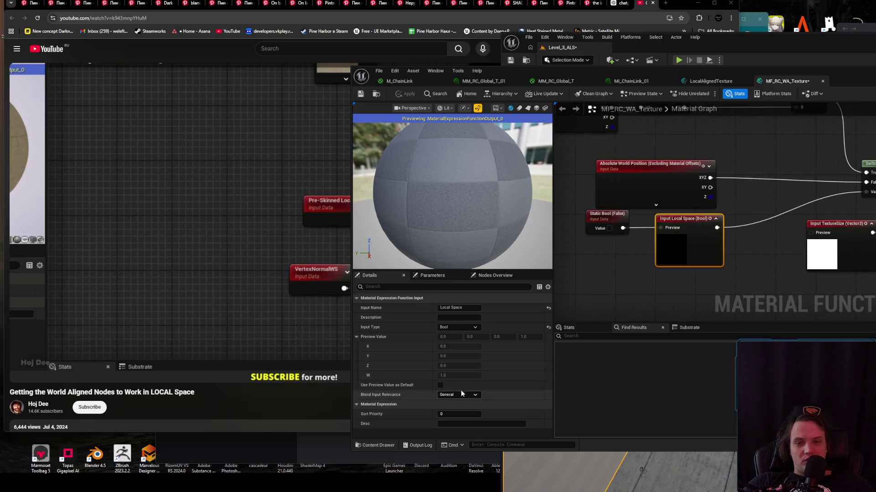
scroll(763, 258, down, 4)
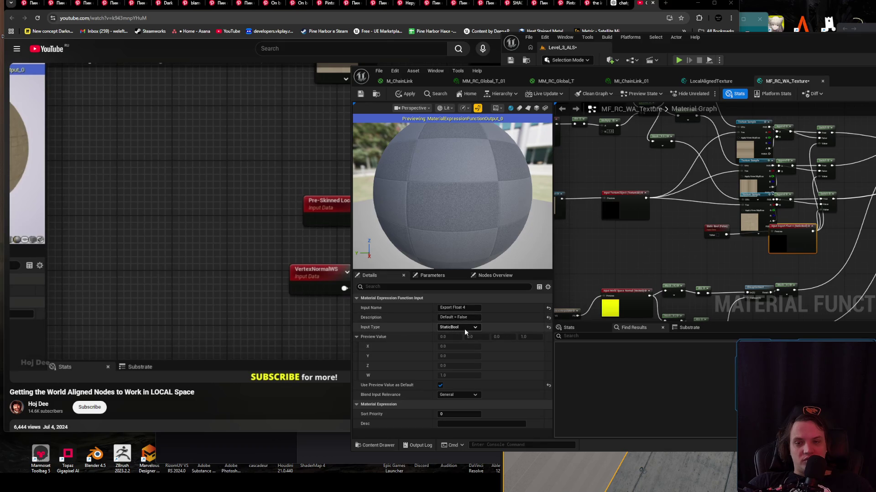
scroll(693, 251, up, 5)
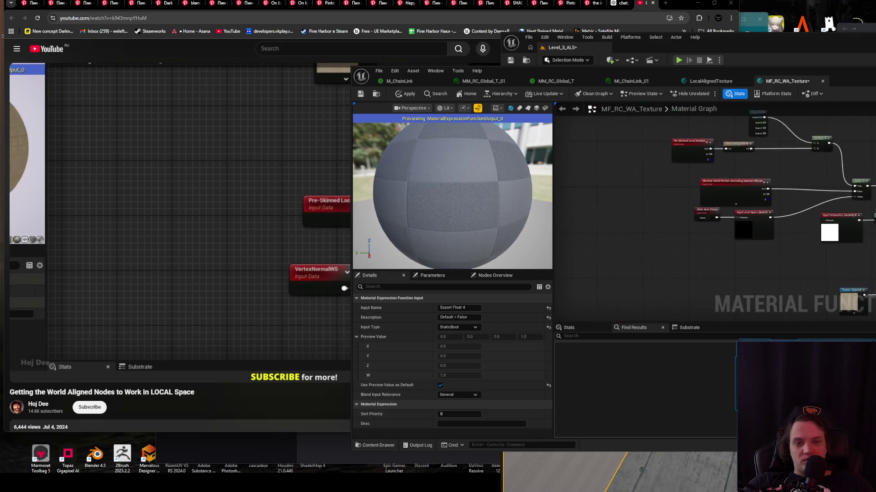
click(396, 96)
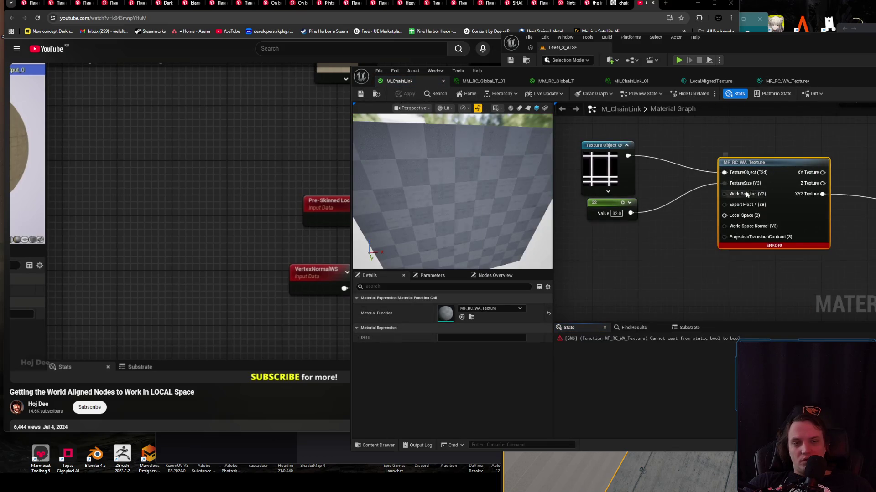
- Break all links on the erroring MF_RC_WA_Texture node in M_ChainLink
key(ctrl+z)
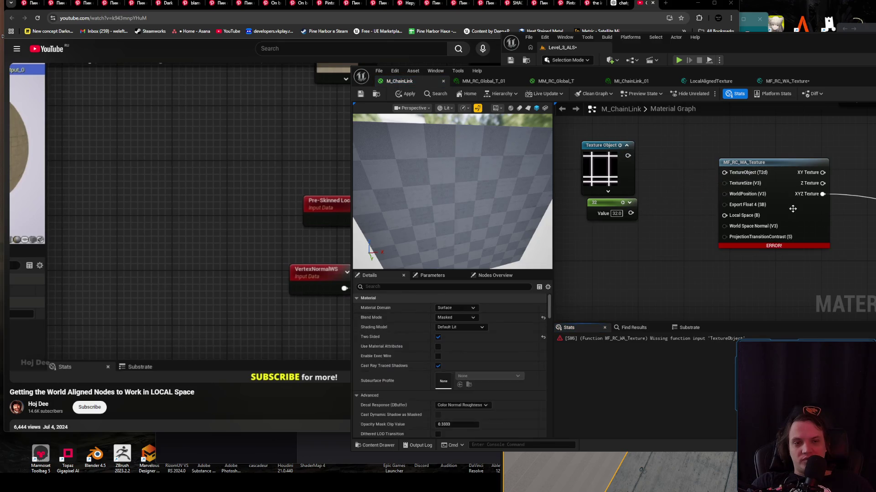
click(793, 209)
key(ctrl+b)
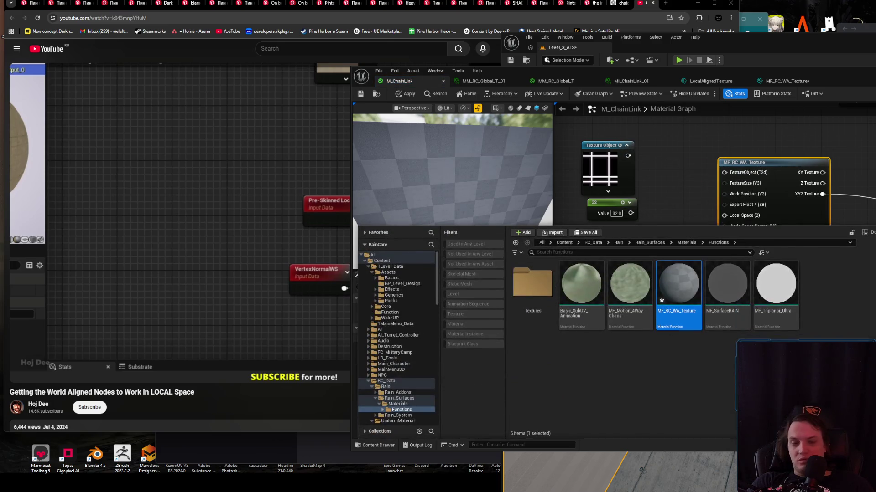
right_click(769, 196)
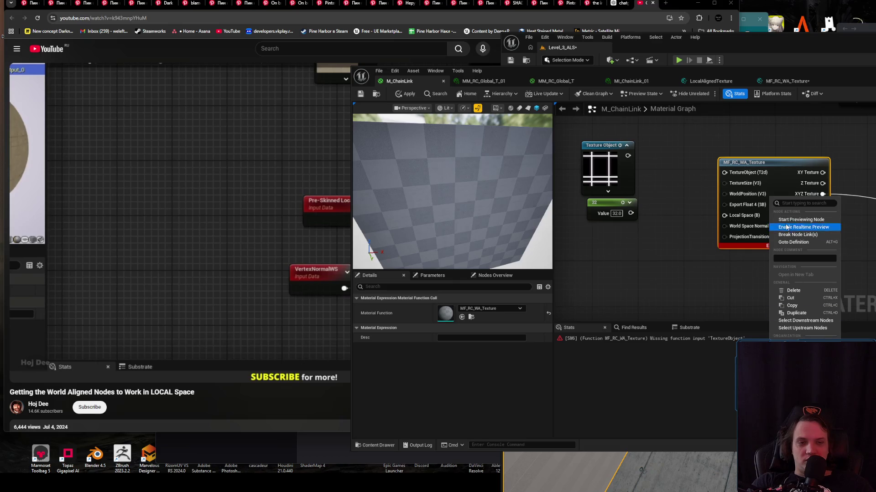
click(812, 234)
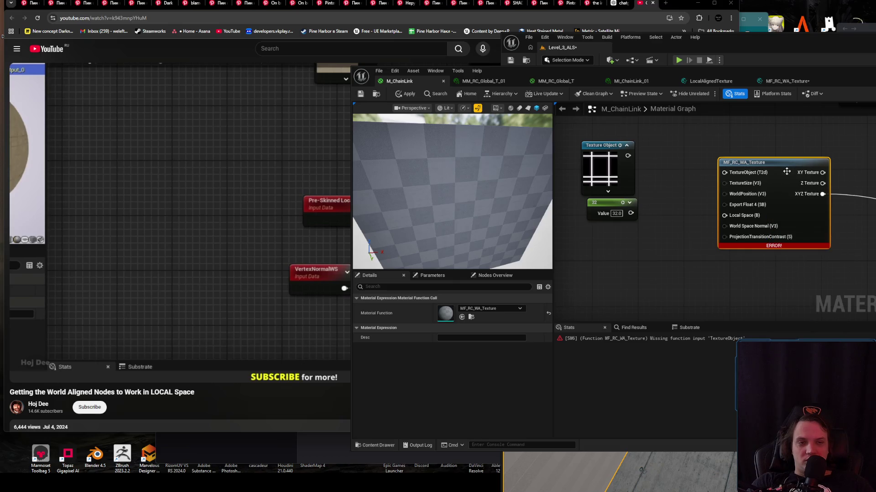
- Place a fresh MF_RC_WA_Texture node from the Content Drawer, then apply and save M_ChainLink
click(377, 446)
drag(679, 324, 702, 188)
drag(617, 224, 641, 236)
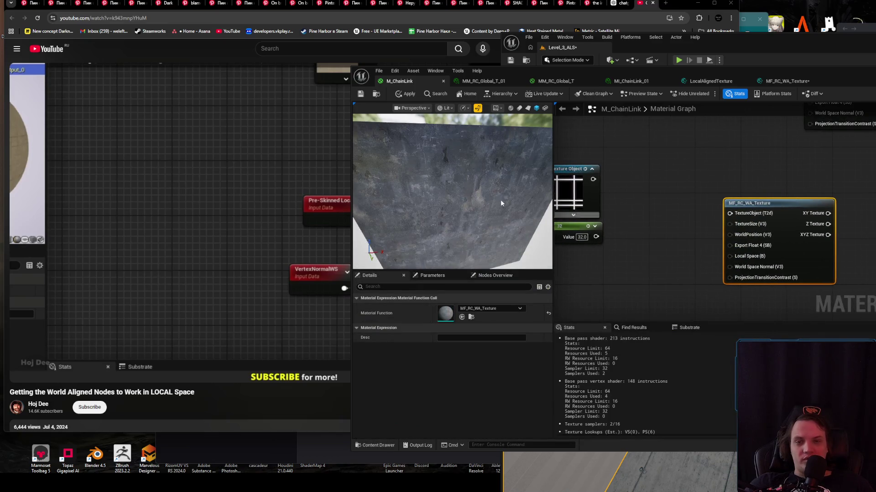
click(405, 94)
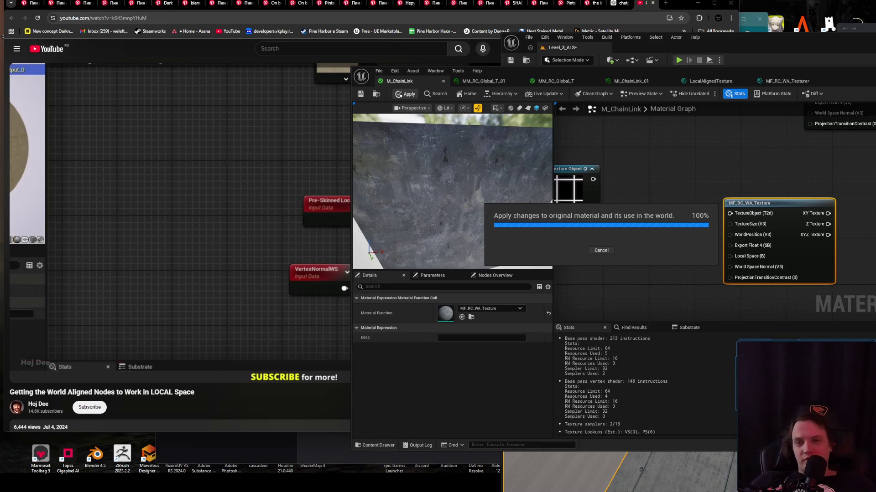
click(364, 95)
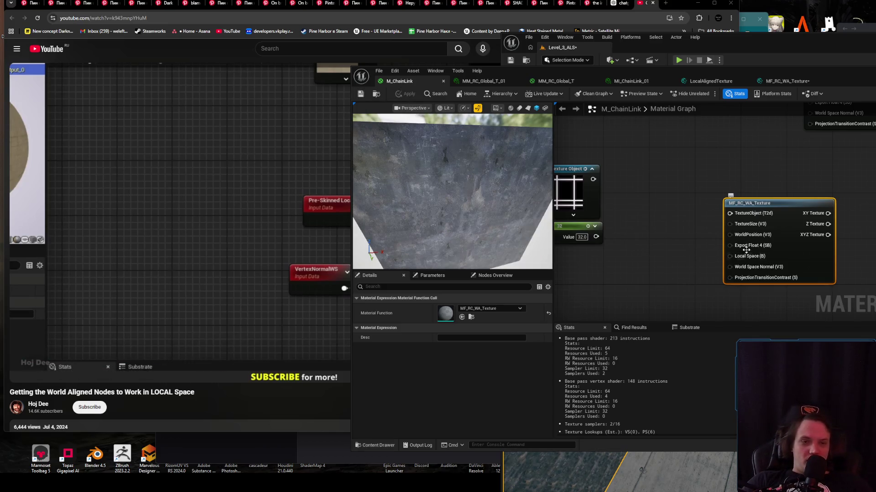
click(483, 81)
click(557, 81)
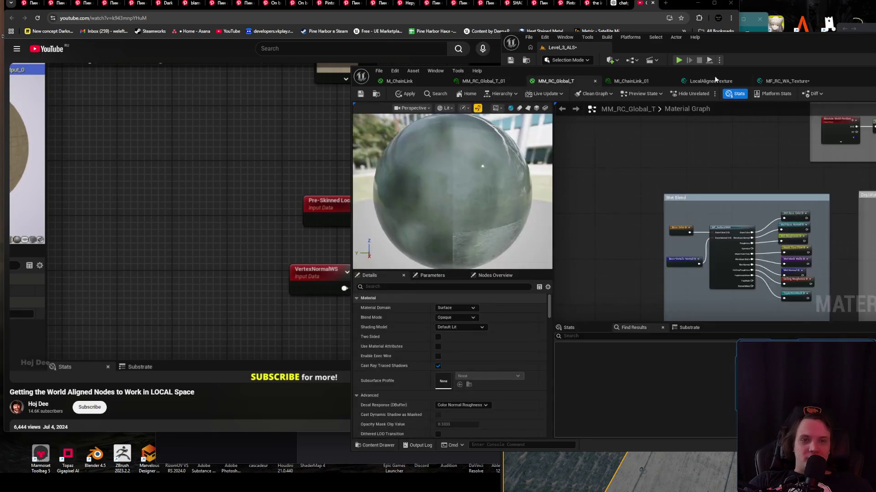
- Nudge TexCoord[2] in LocalAlignedTexture, then close that function
click(720, 82)
mouse_move(702, 187)
mouse_down()
mouse_move(630, 183)
mouse_move(643, 318)
mouse_up()
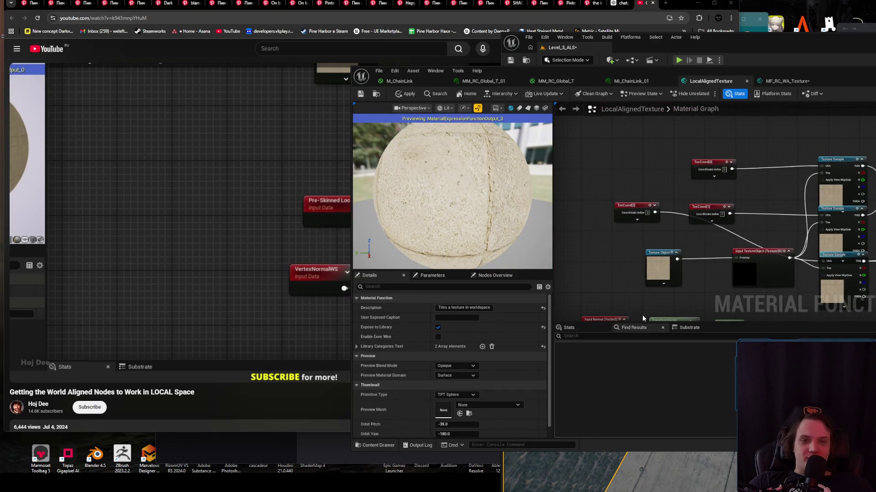
drag(642, 211, 661, 237)
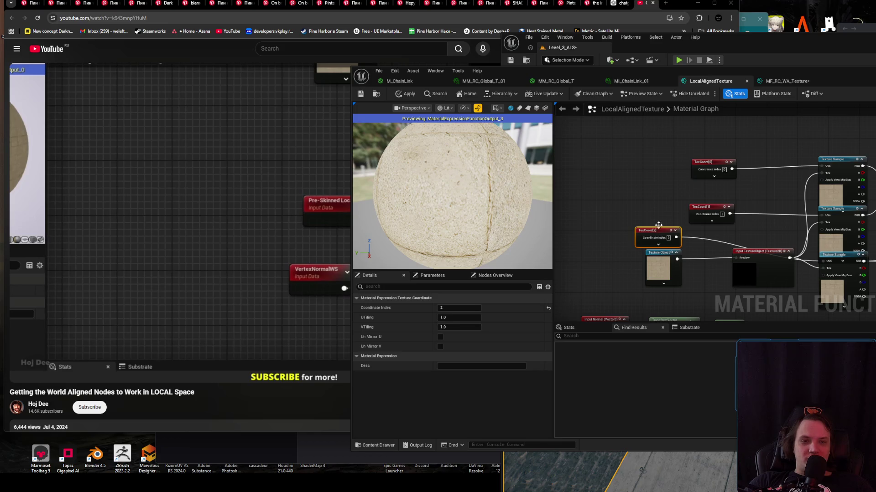
click(659, 218)
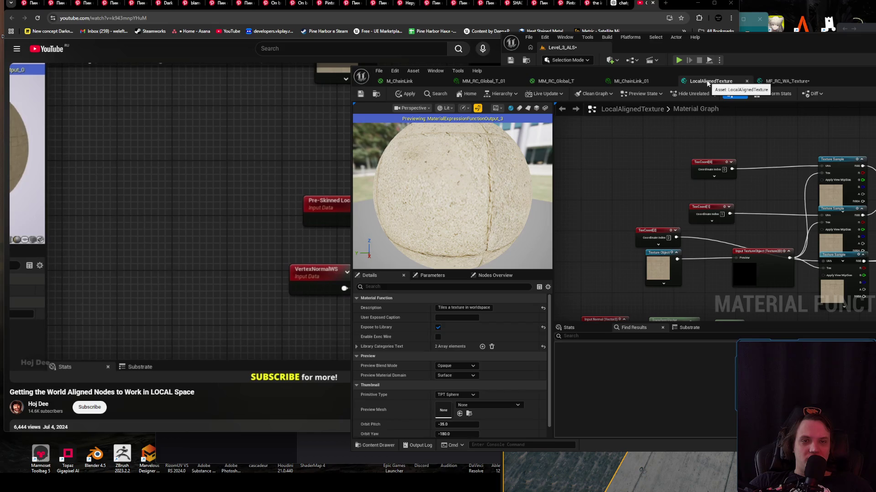
click(786, 81)
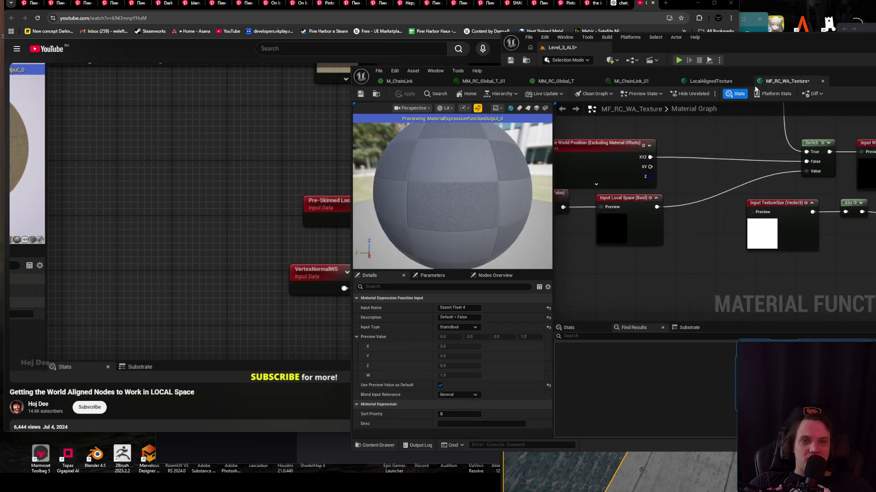
click(716, 83)
middle_click(717, 83)
click(652, 259)
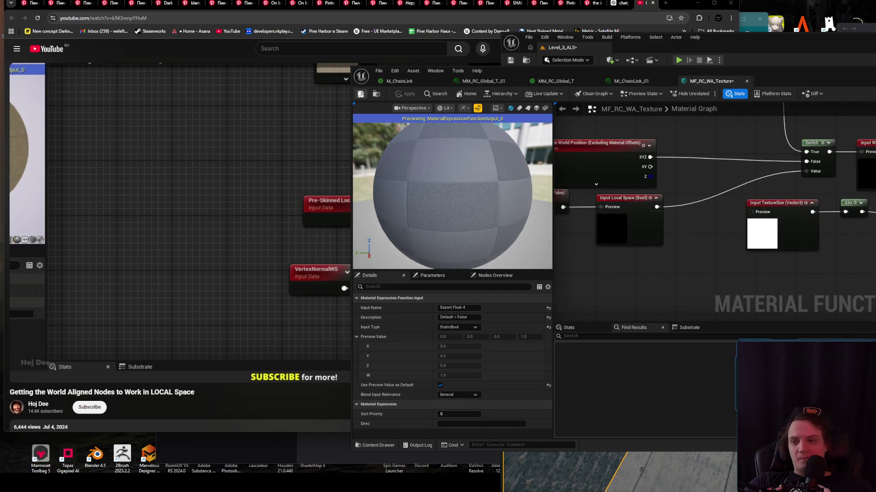
- Save MF_RC_WA_Texture, check the Static Bool (False) node, and resume the tutorial
click(360, 93)
drag(785, 284, 818, 312)
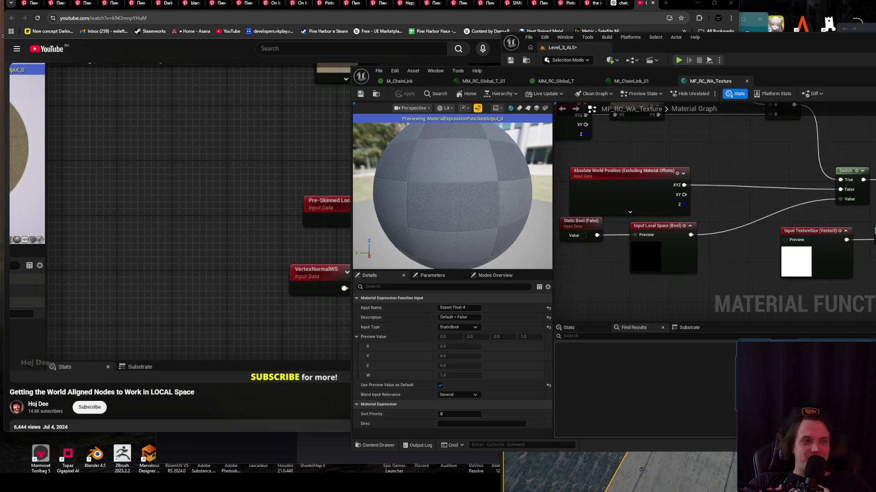
key(alt+Tab)
key(alt+Tab)
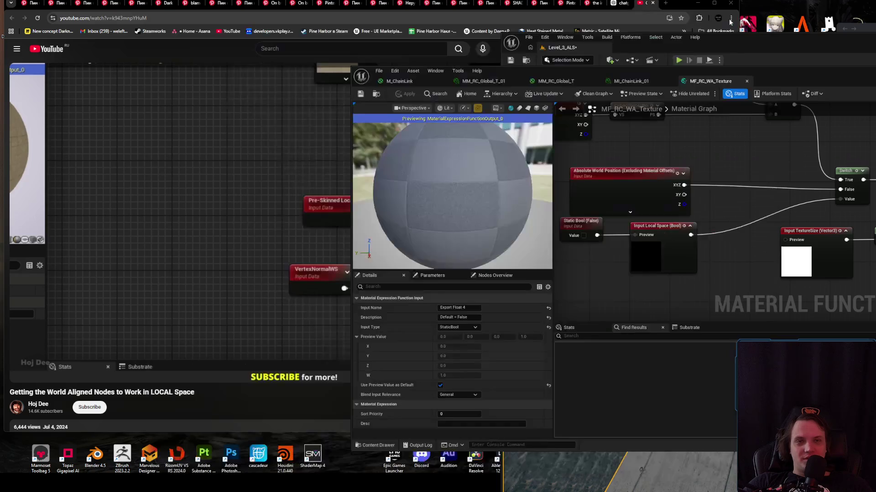
click(315, 214)
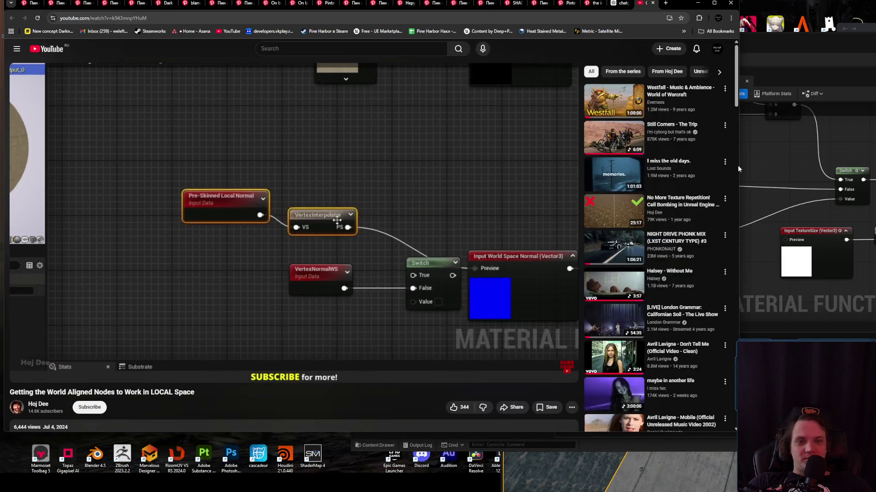
- Arrange the browser and Unreal editor side by side, with the editor moved to the right
drag(737, 165, 640, 165)
click(817, 77)
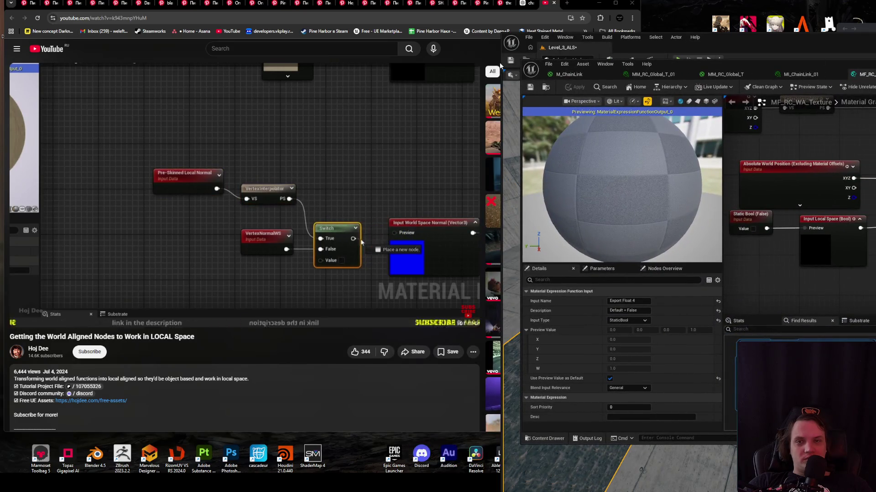
drag(501, 73, 614, 57)
drag(729, 60, 831, 59)
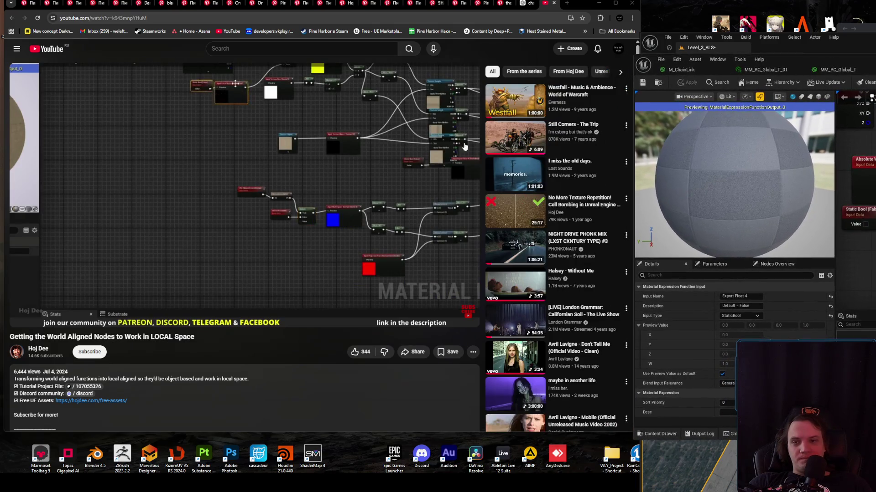
- Pause the tutorial, rewind it five seconds, and delete the current selection in the material graph
click(302, 224)
key(Left)
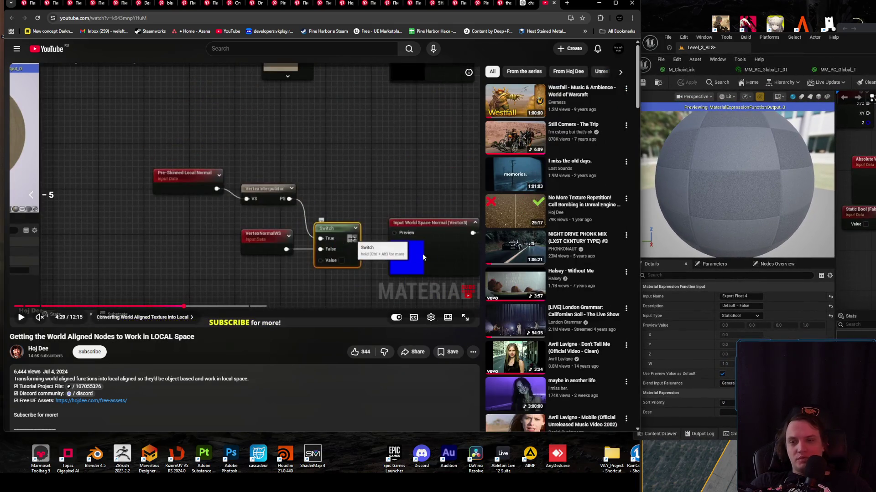
drag(641, 183, 635, 182)
scroll(862, 164, down, 3)
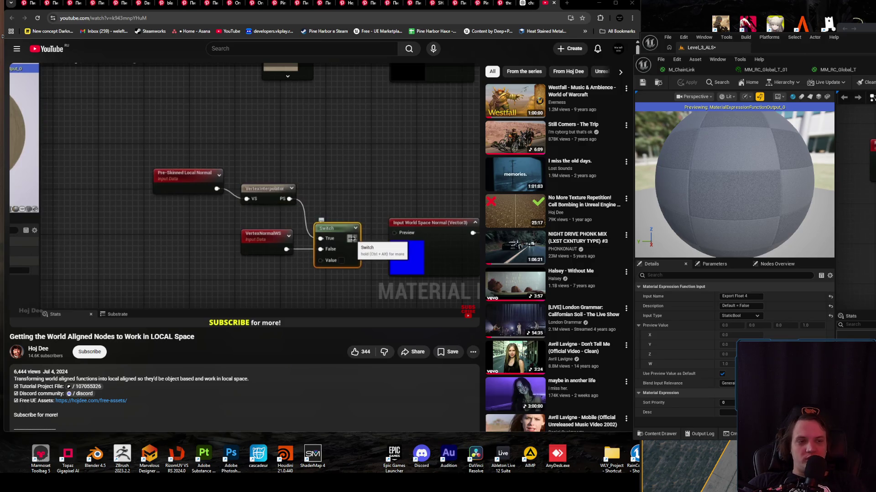
key(Delete)
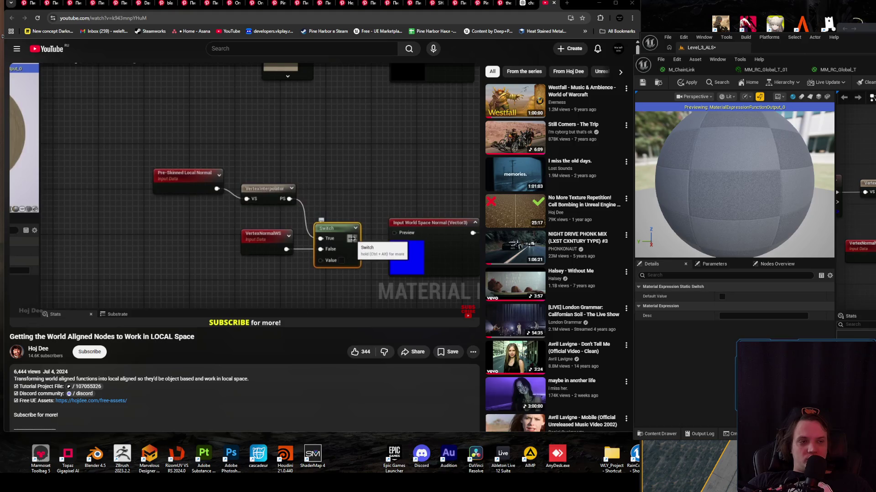
- Select the VertexNormal node in the graph and resume the tutorial's Switch node setup
click(864, 242)
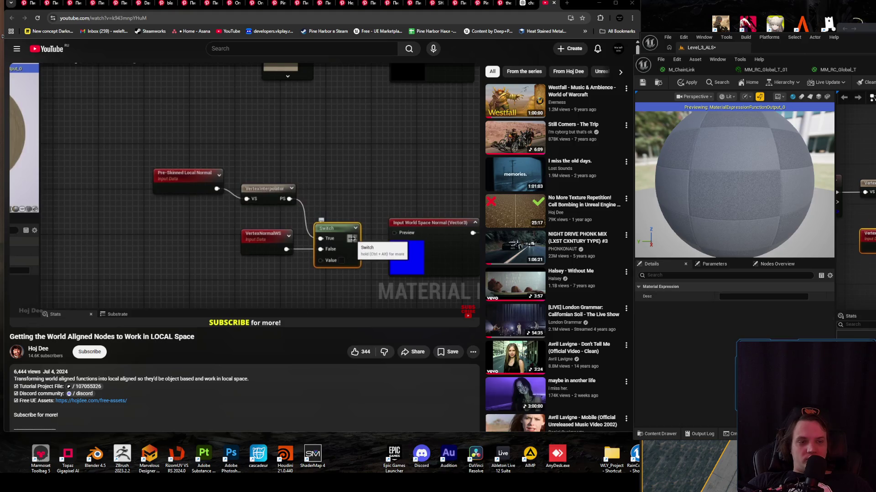
scroll(855, 150, down, 3)
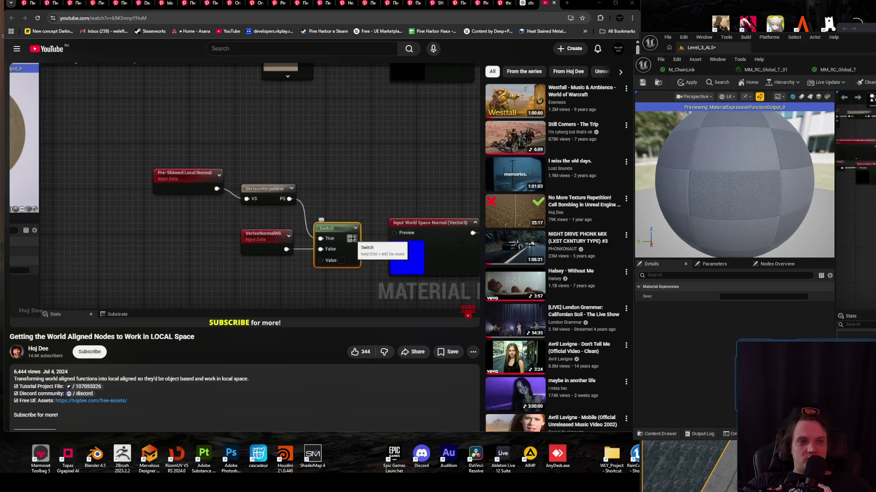
scroll(855, 150, up, 3)
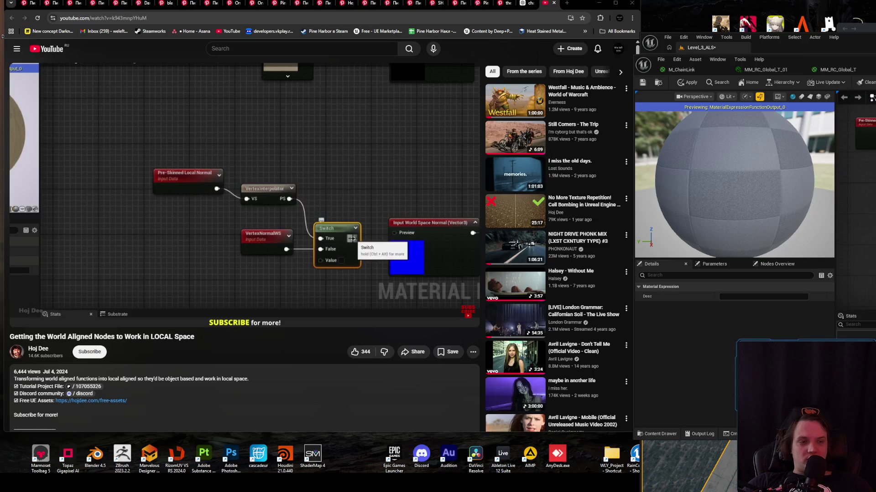
scroll(856, 215, down, 3)
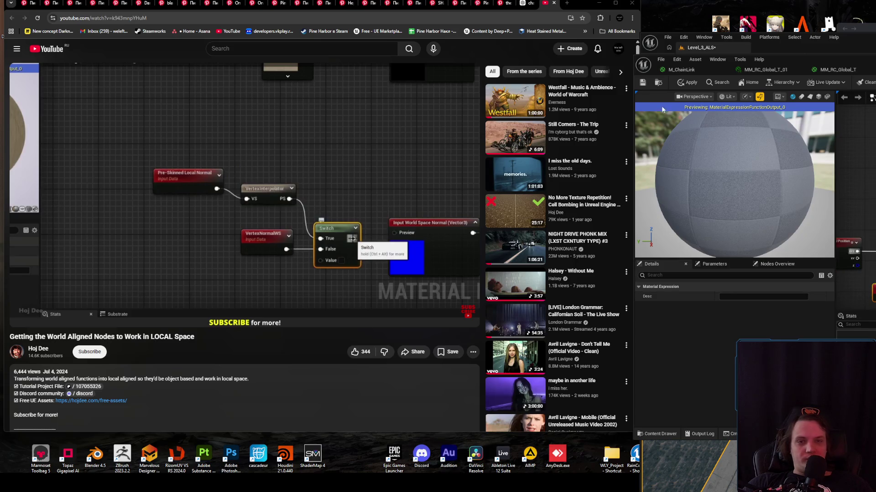
click(394, 187)
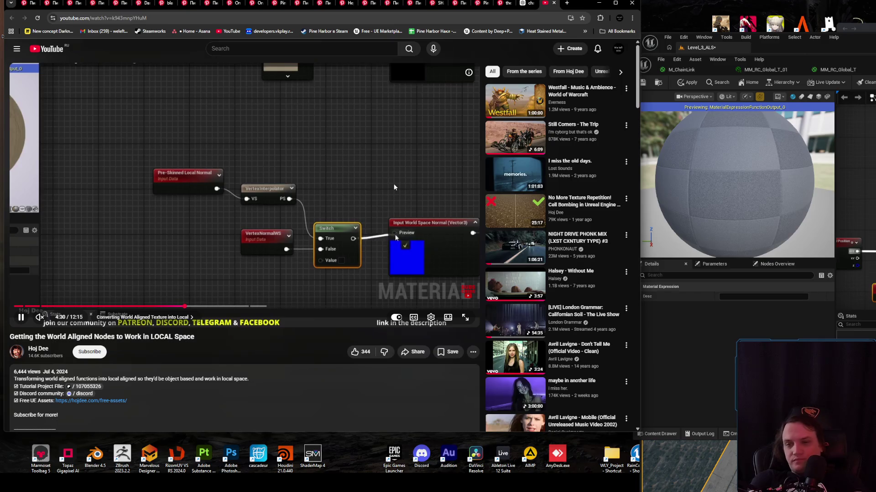
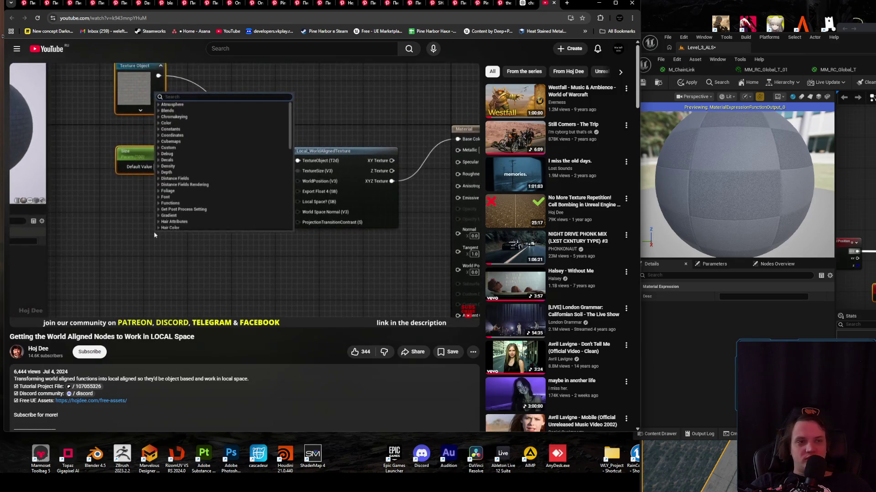
- Apply the pending M_ChainLink edits and inspect the Constant and Texture Sample nodes
click(689, 83)
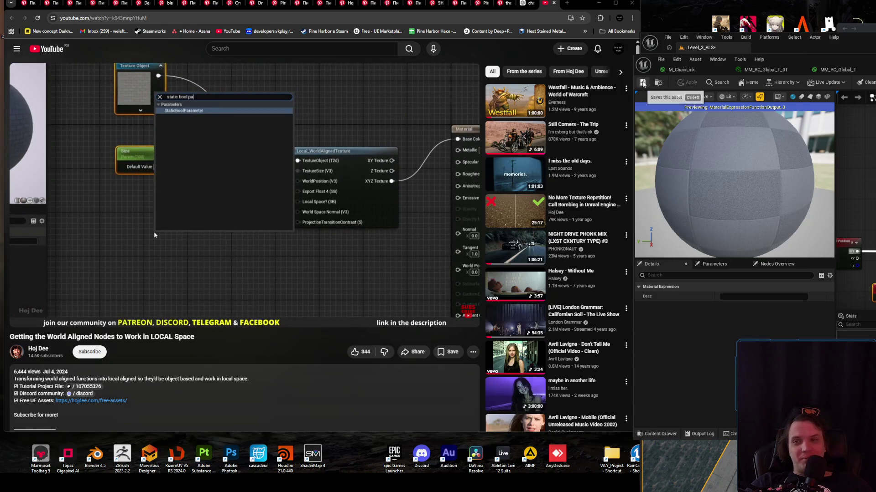
key(ctrl+Tab)
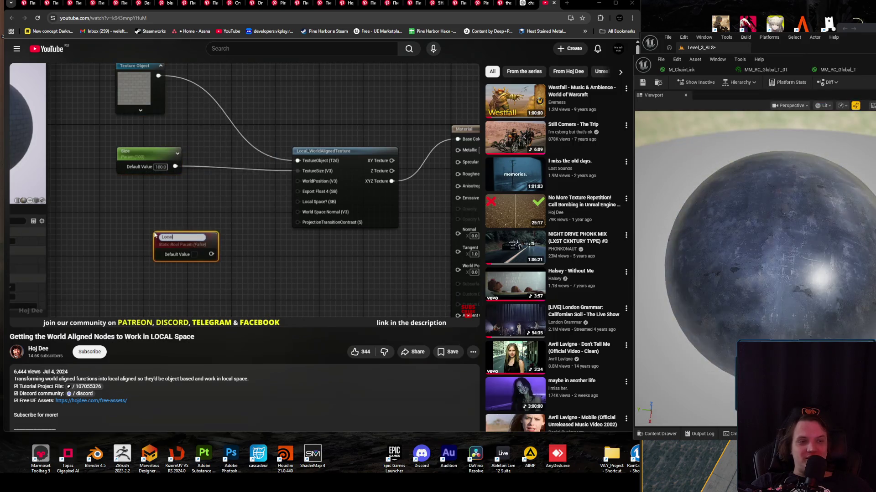
key(ctrl+Tab)
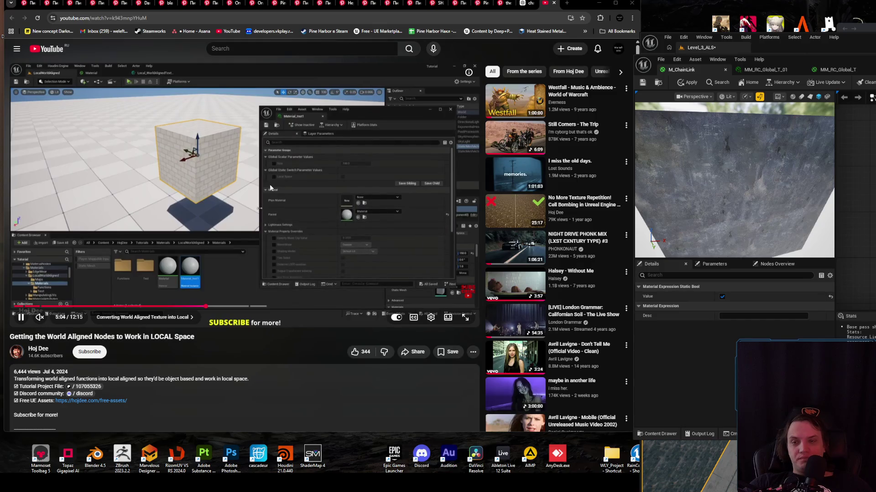
click(844, 186)
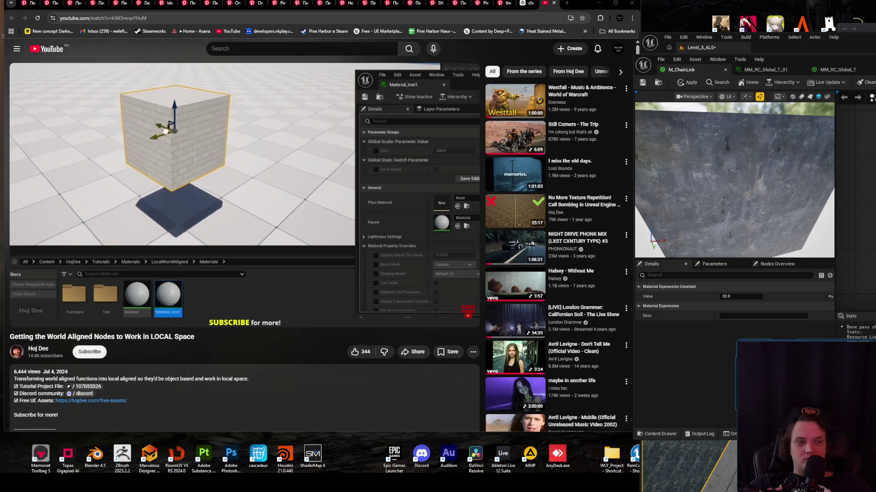
click(844, 186)
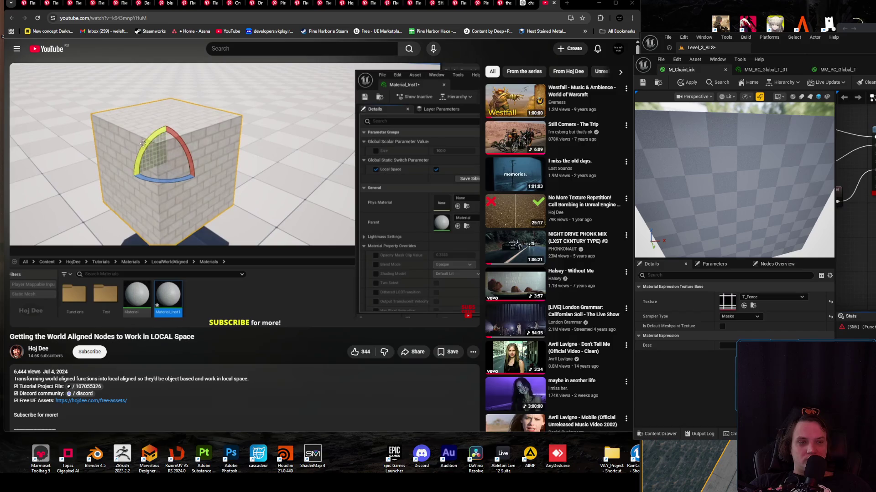
click(853, 137)
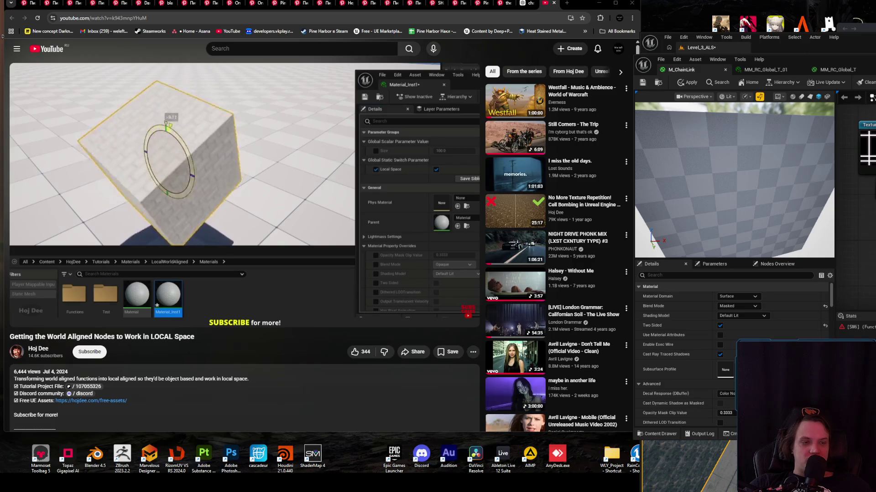
- Rewind the tutorial and pause it at 4:55, where the Local Space bool gets wired in
click(288, 199)
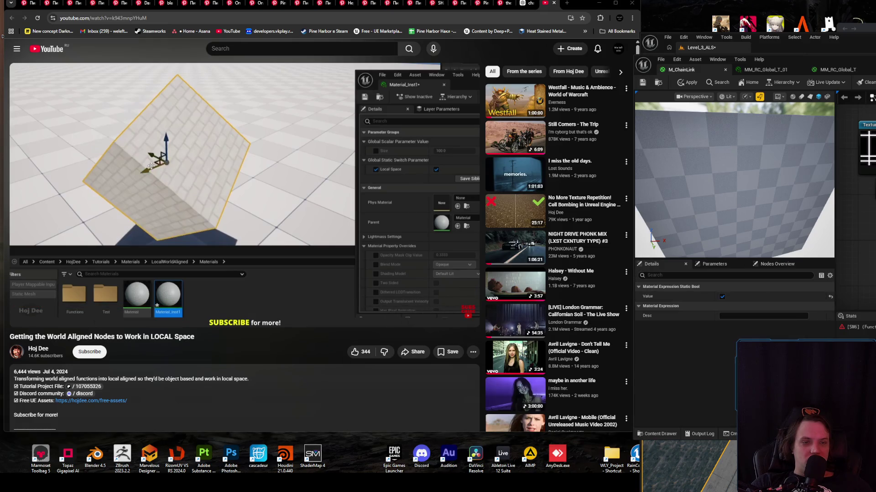
click(337, 195)
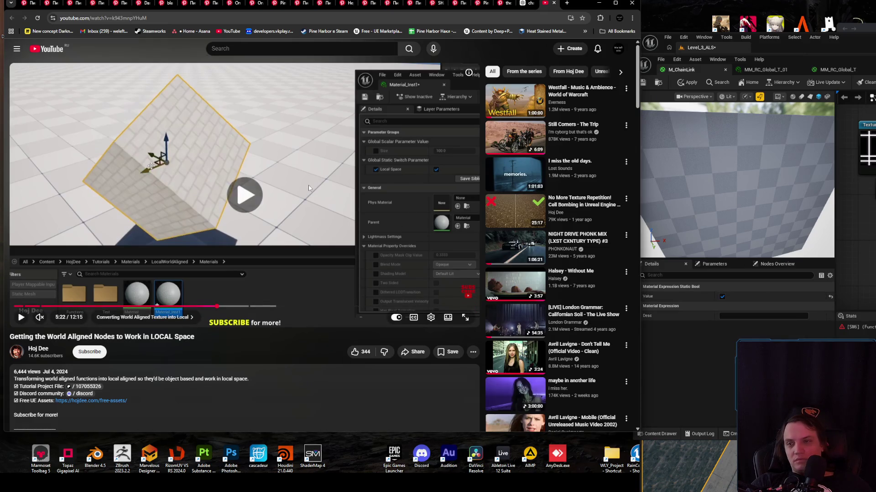
key(Left)
key(Left)
key(Left)
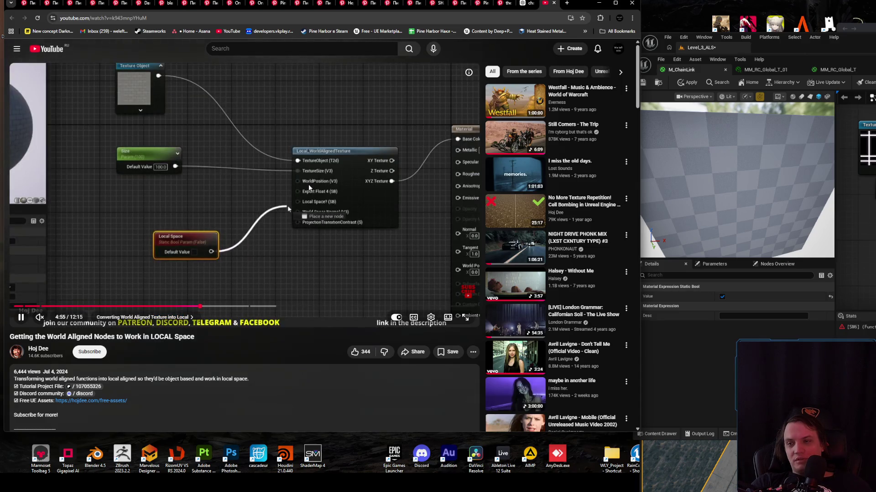
click(309, 187)
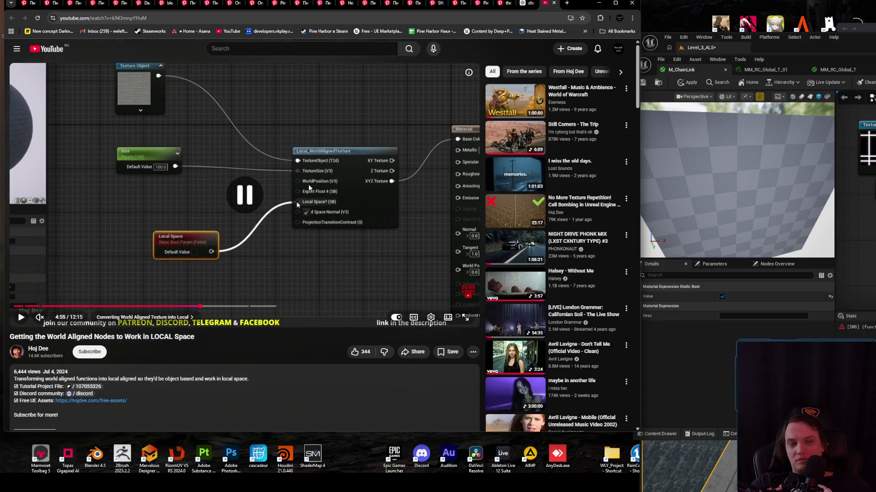
- Reselect the Static Bool Param node in M_ChainLink and apply the material
key(alt+Tab)
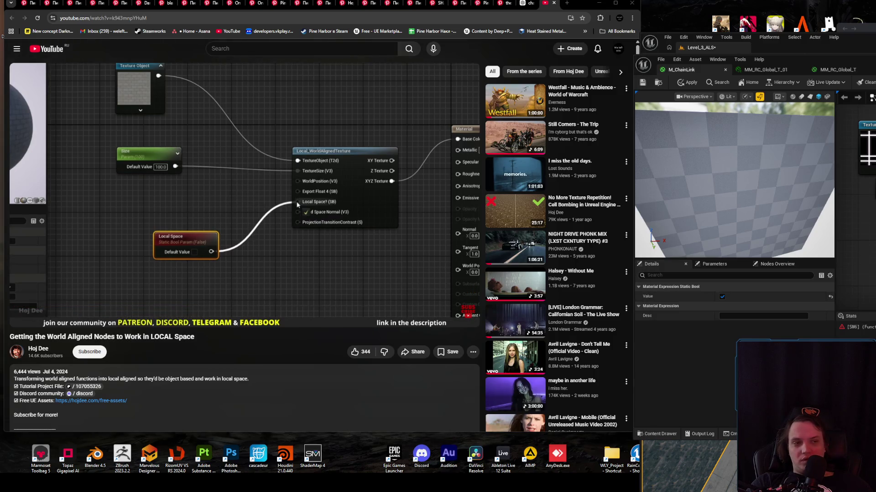
key(Escape)
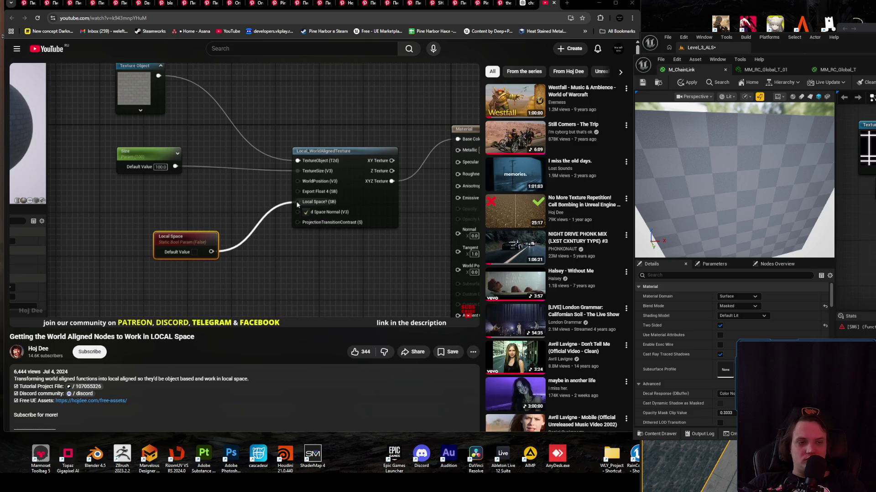
key(ctrl+z)
key(ctrl+y)
key(ctrl+z)
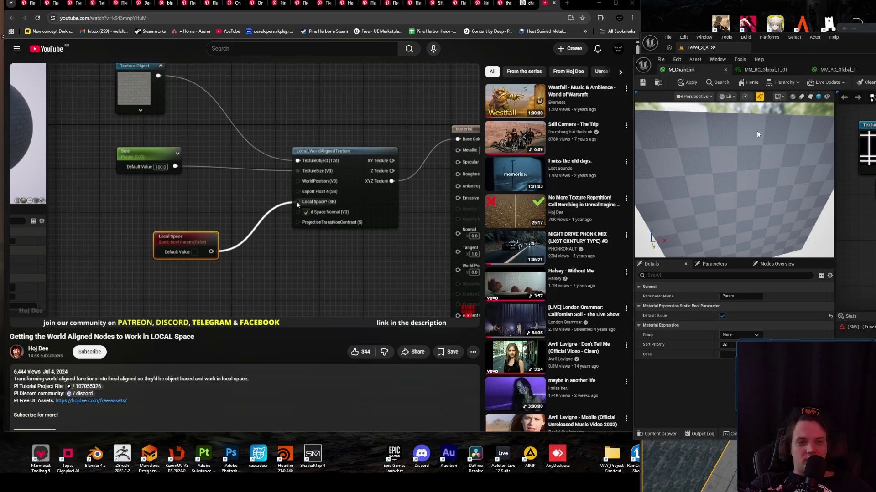
click(682, 83)
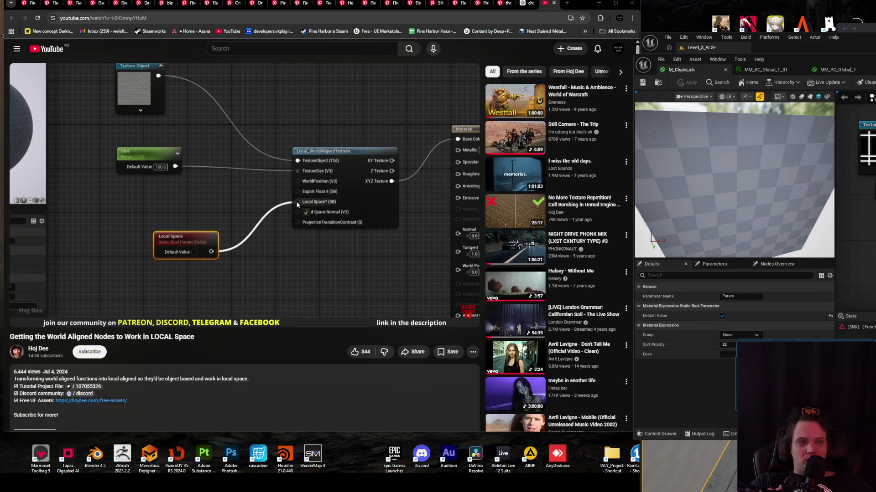
- Locate the MF_RC_WA_Texture function asset and open the MM_RC_Global_T_01 editor
click(843, 241)
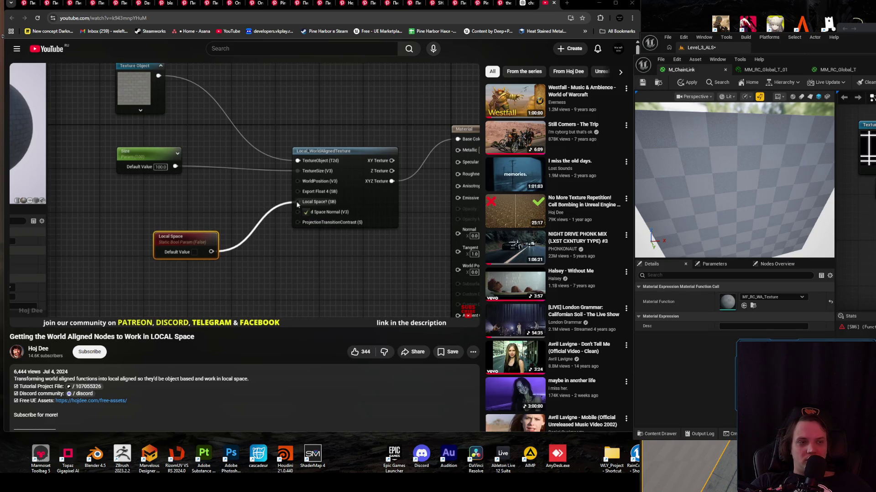
click(753, 310)
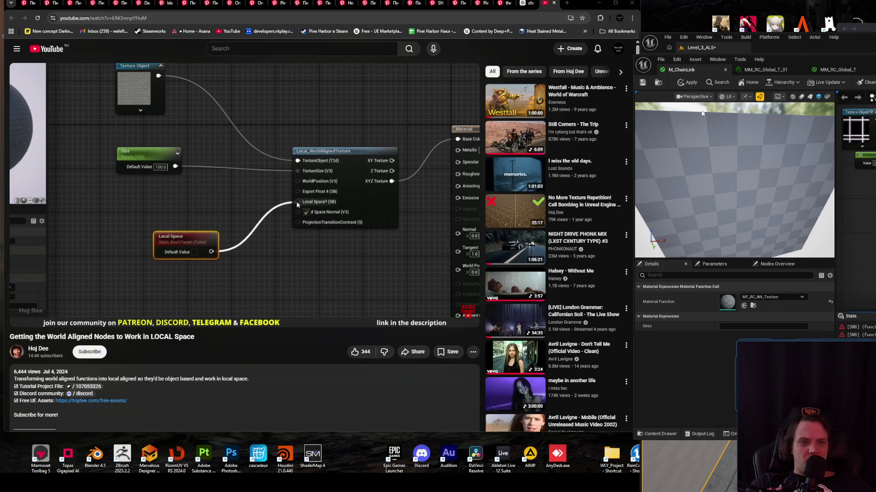
click(759, 69)
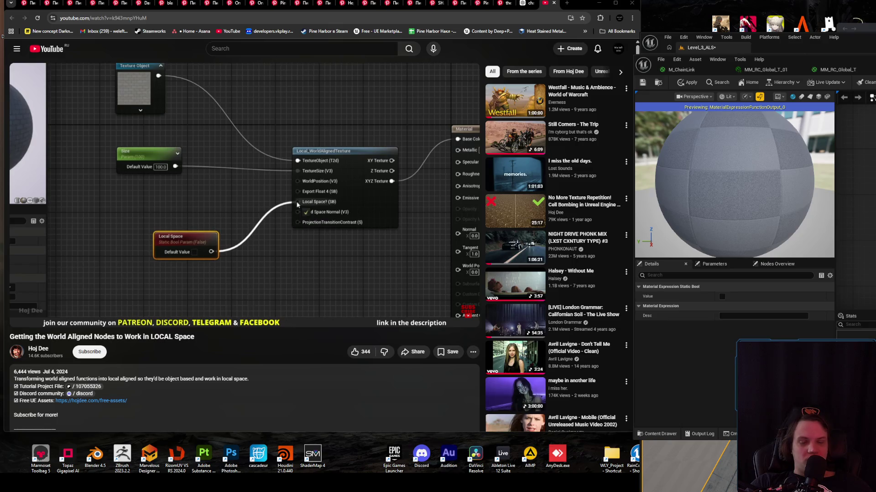
- Rewind the tutorial and pause it at 4:18 on the earlier node graph
click(349, 207)
key(Left)
key(Left)
key(Left)
key(Left)
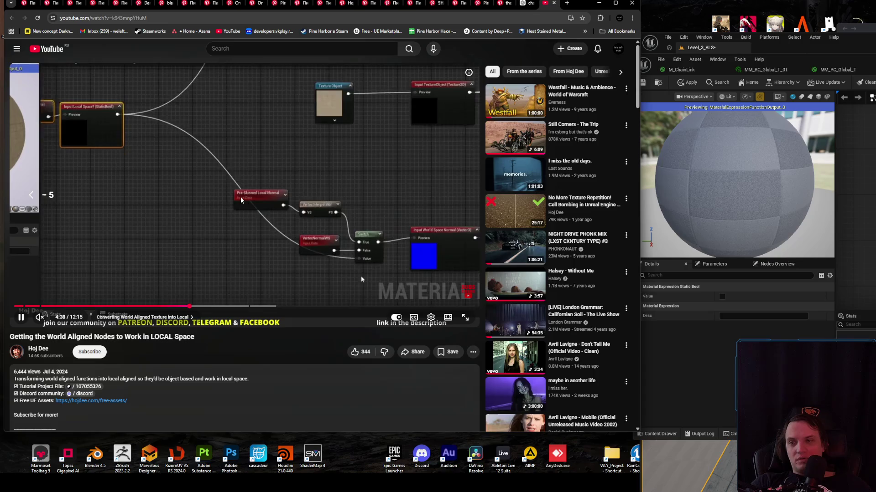
key(Left)
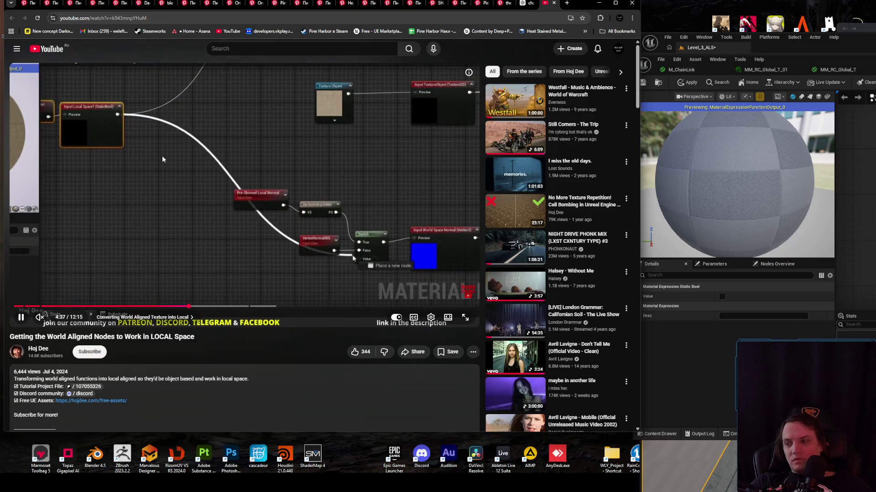
key(Left)
key(Left)
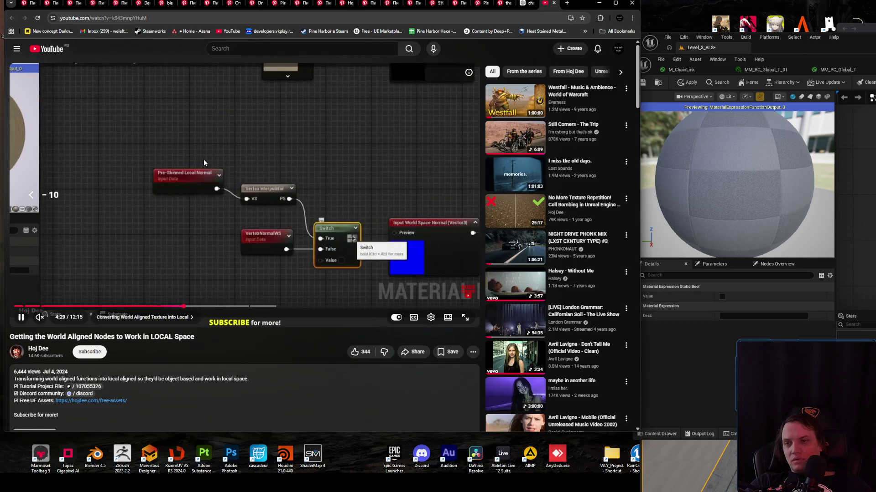
key(Right)
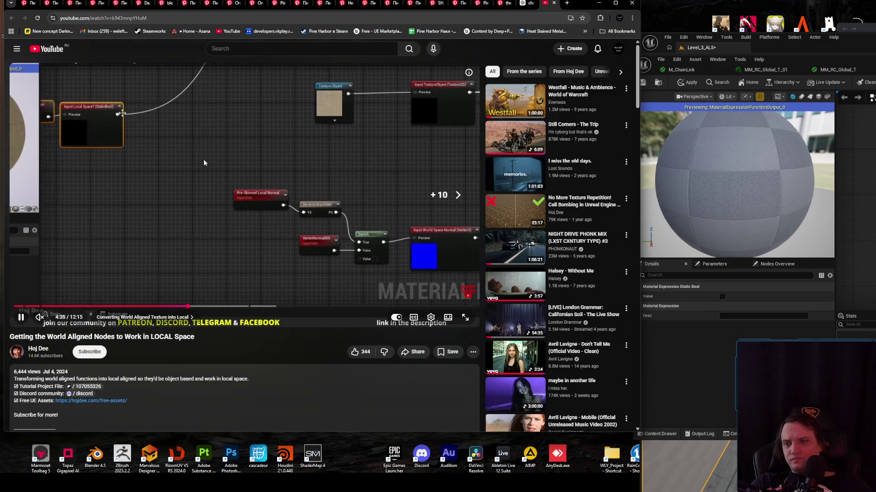
key(Left)
key(Left)
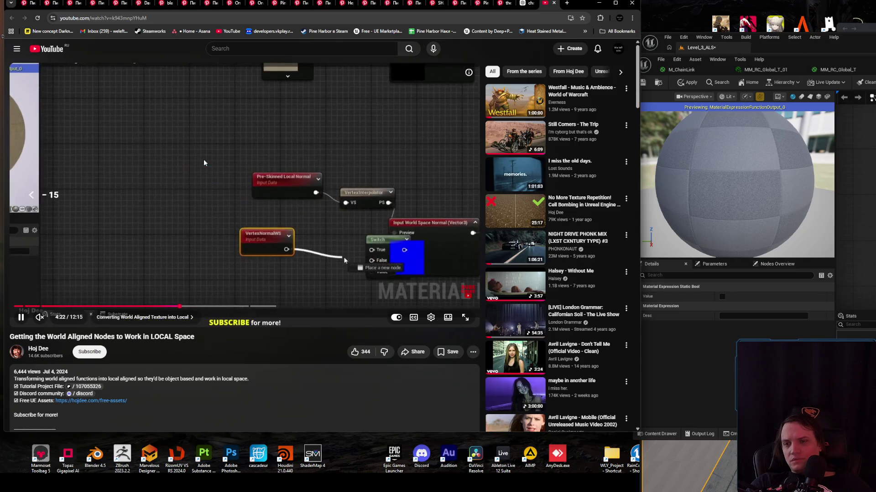
key(Left)
key(space)
key(space)
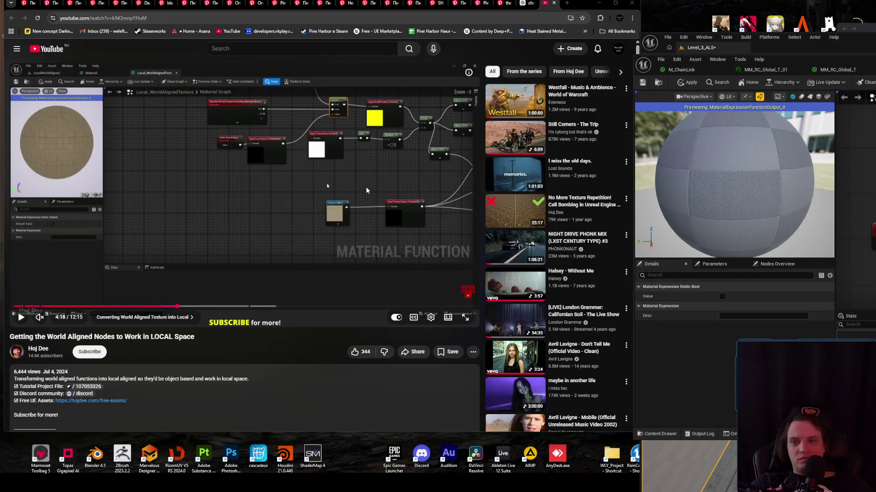
- Select the Local Space function input and keep its Input Type as Bool
key(ctrl+z)
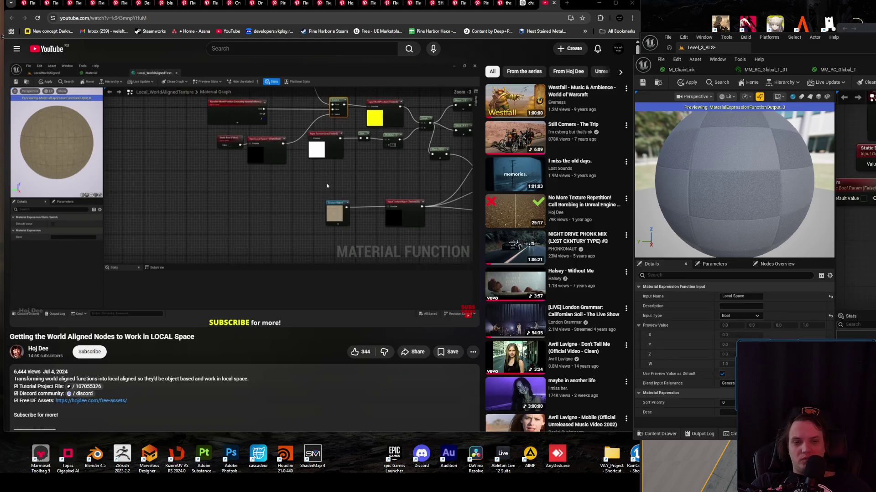
click(761, 317)
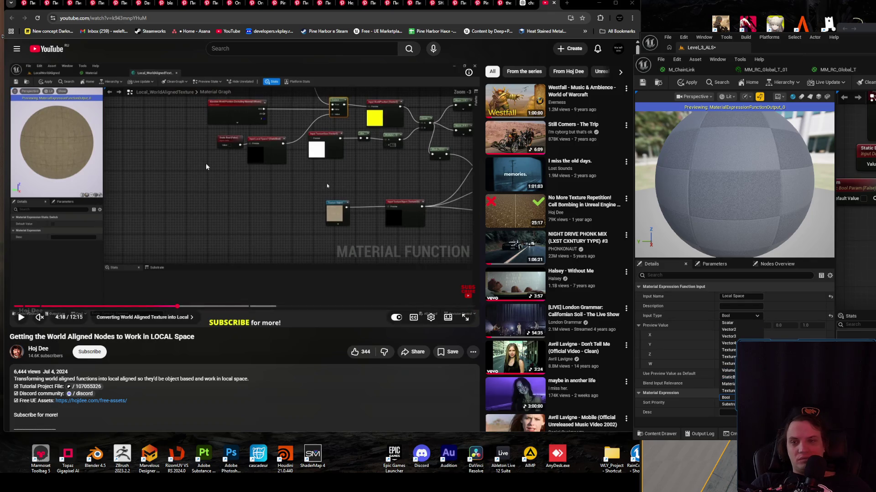
click(238, 177)
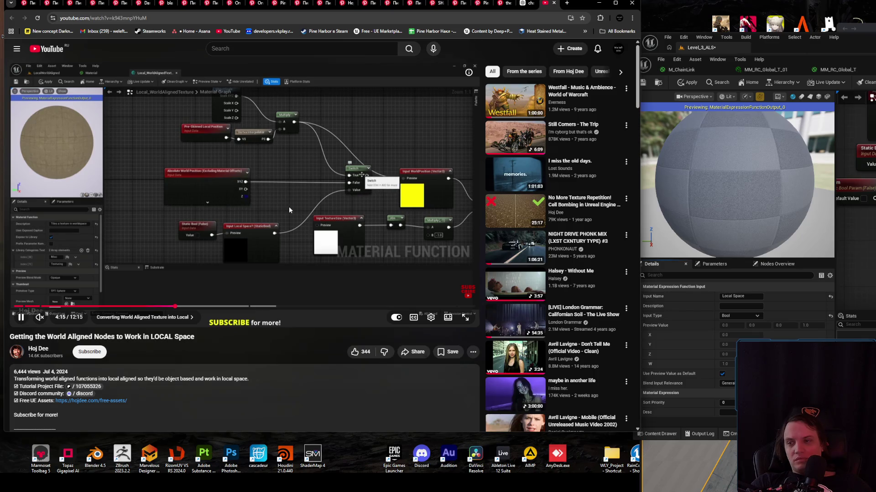
- Watch the tutorial full screen, rewinding several seconds and pausing it
double_click(289, 206)
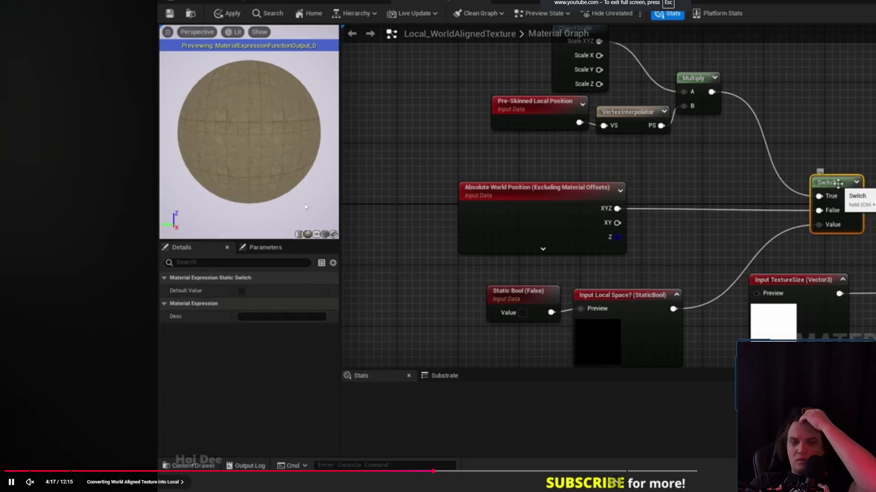
key(Left)
key(Left)
key(Left)
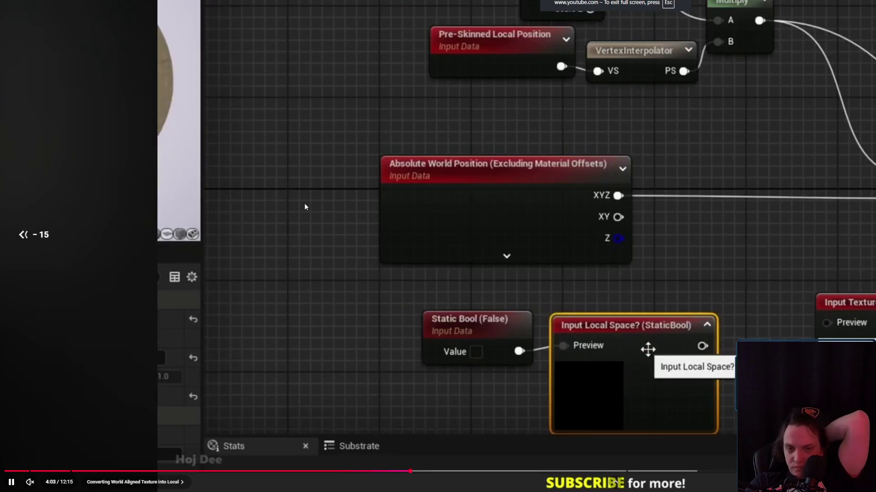
key(Left)
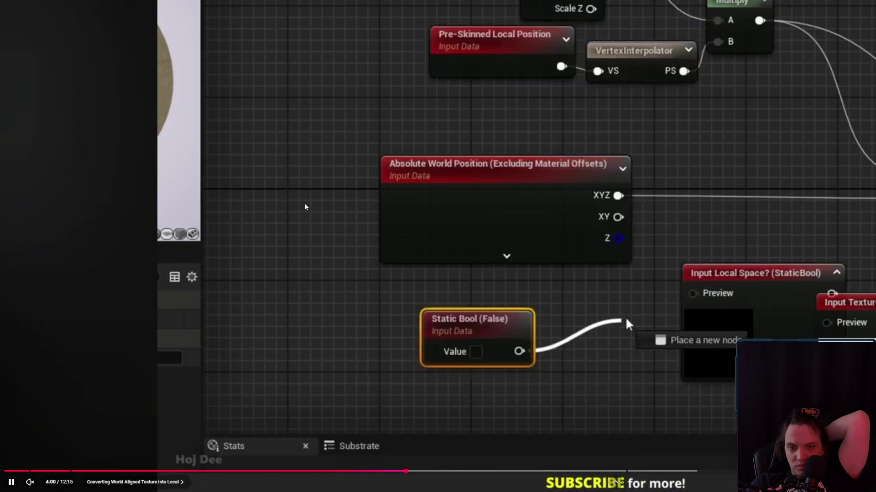
key(Left)
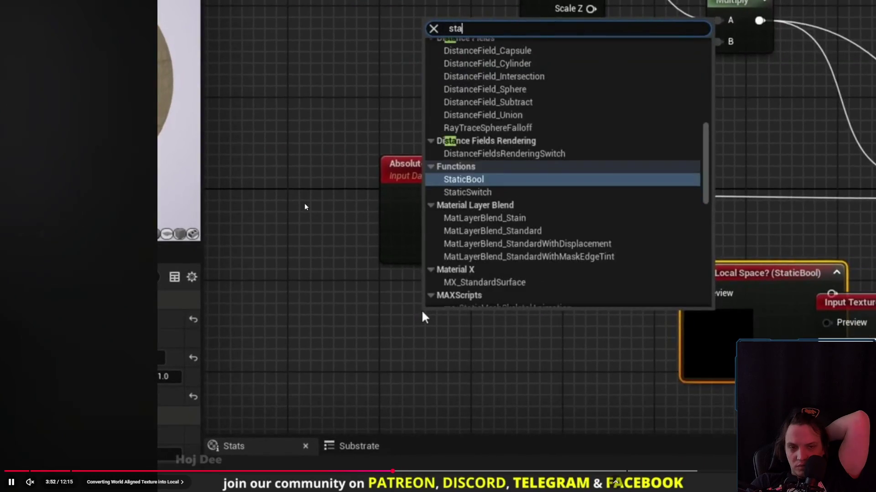
key(Left)
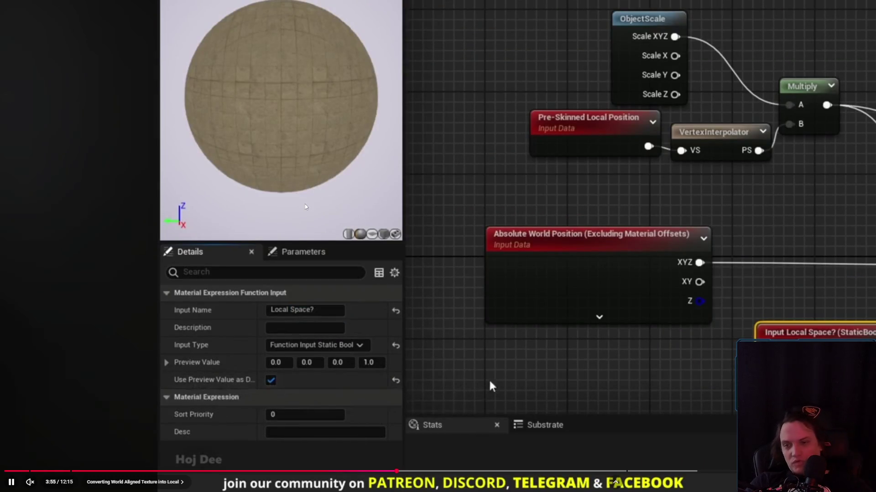
key(Left)
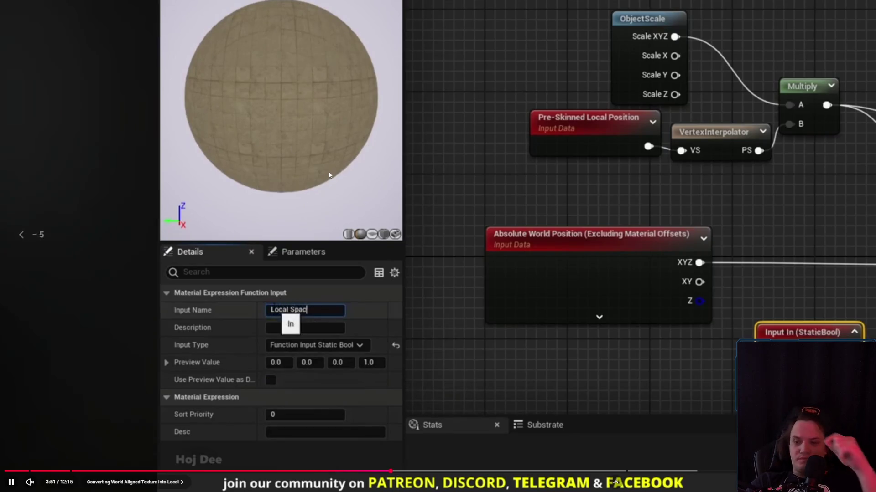
key(space)
- Change the Local Space input's Input Type to StaticBool and apply the function
key(Escape)
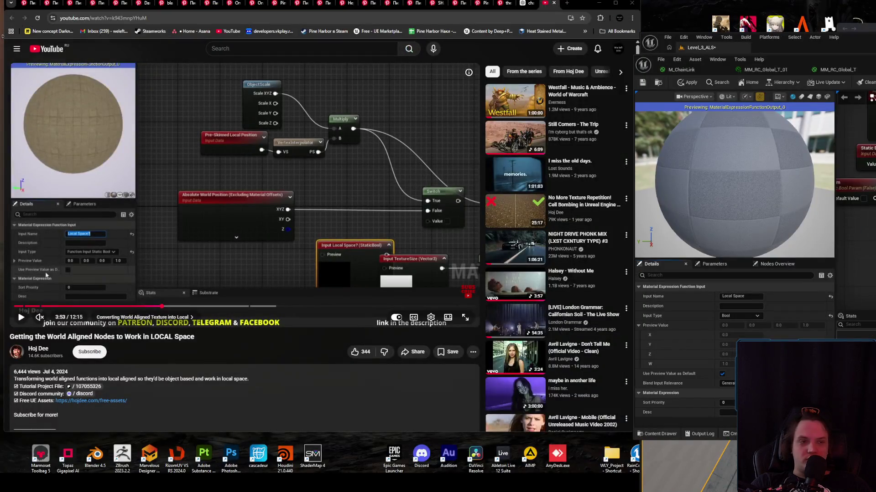
click(759, 316)
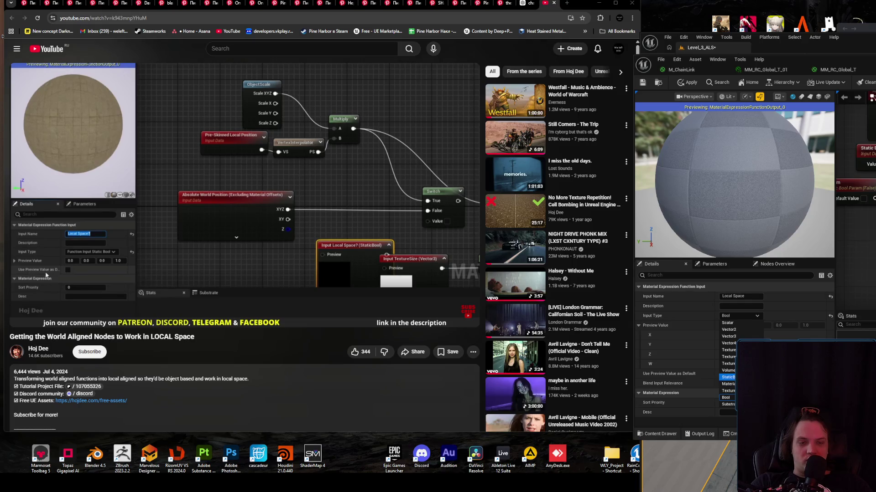
click(728, 377)
scroll(855, 150, down, 3)
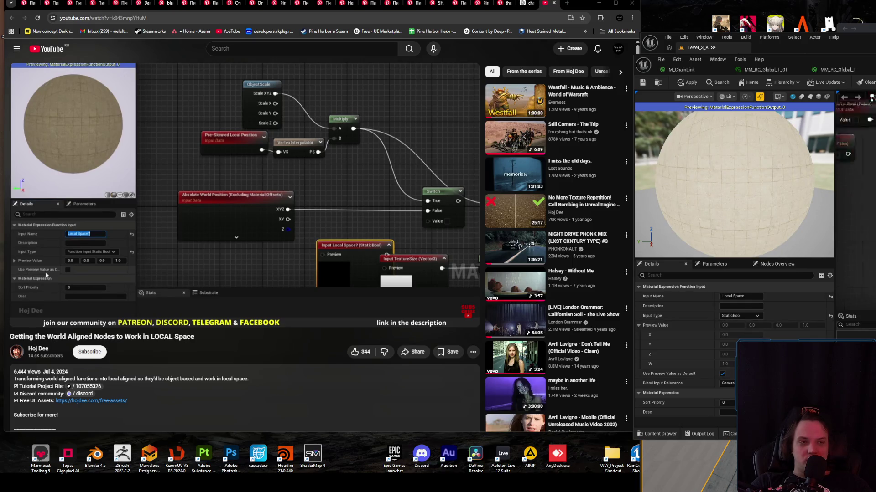
click(689, 82)
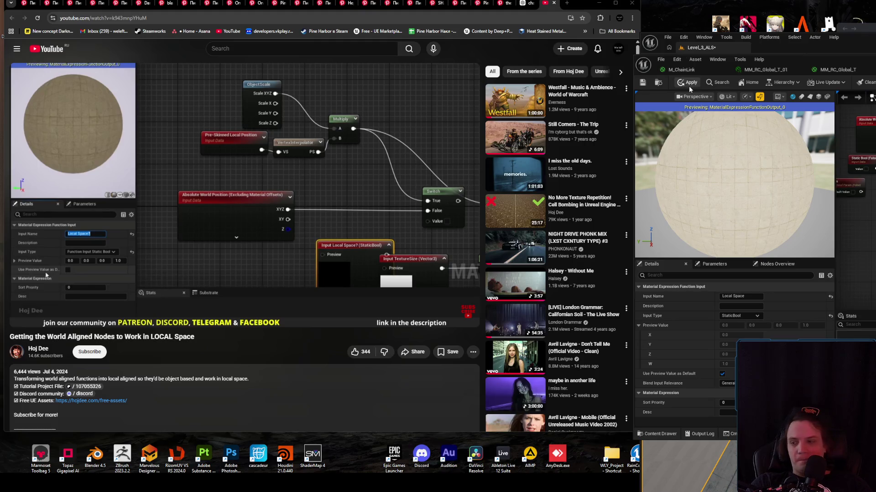
- In M_ChainLink, check the 32 Constant and T_Fence nodes, apply, and orbit the preview
click(681, 69)
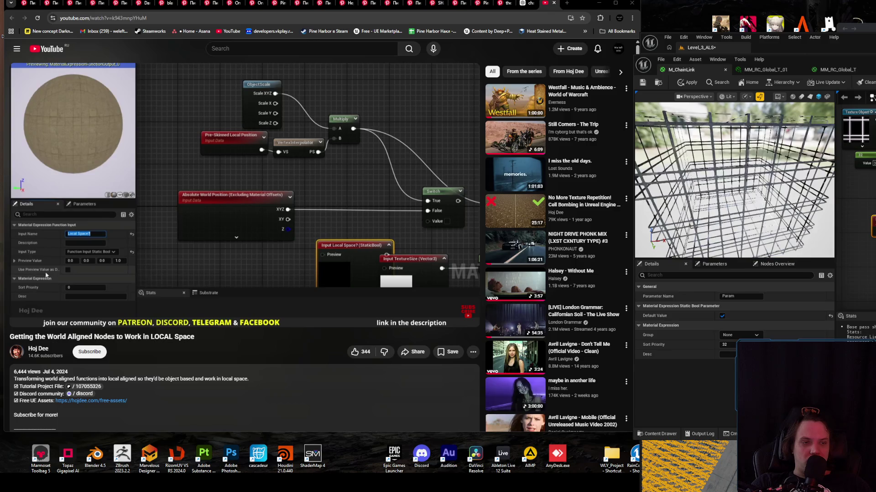
key(Escape)
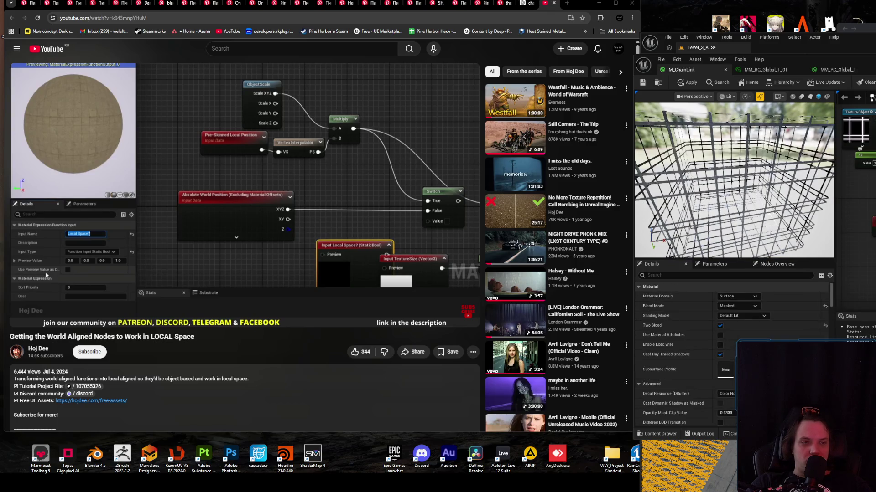
click(864, 158)
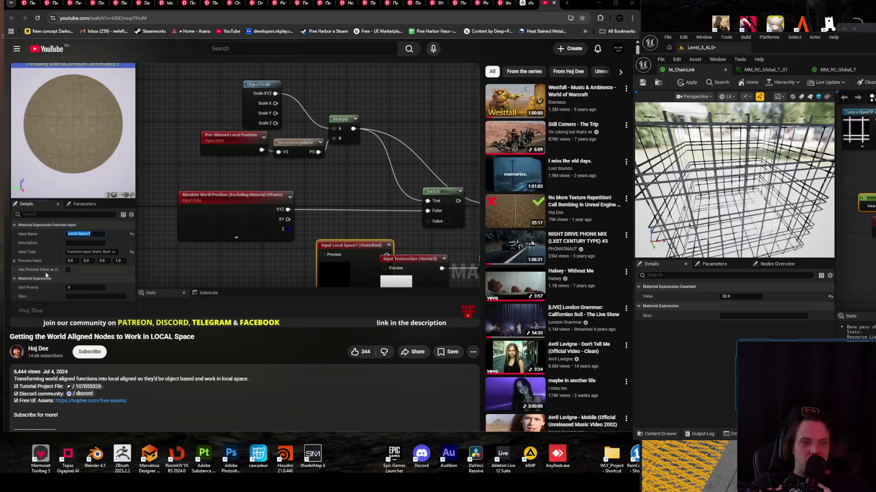
click(856, 130)
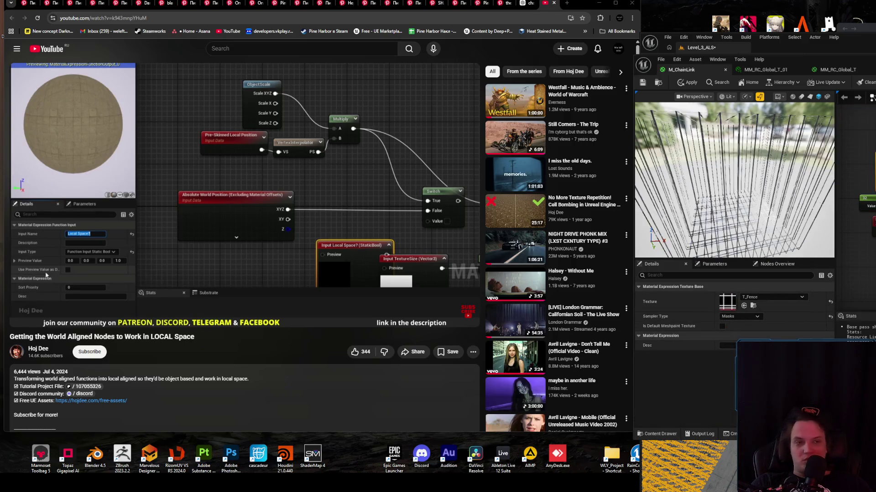
click(686, 83)
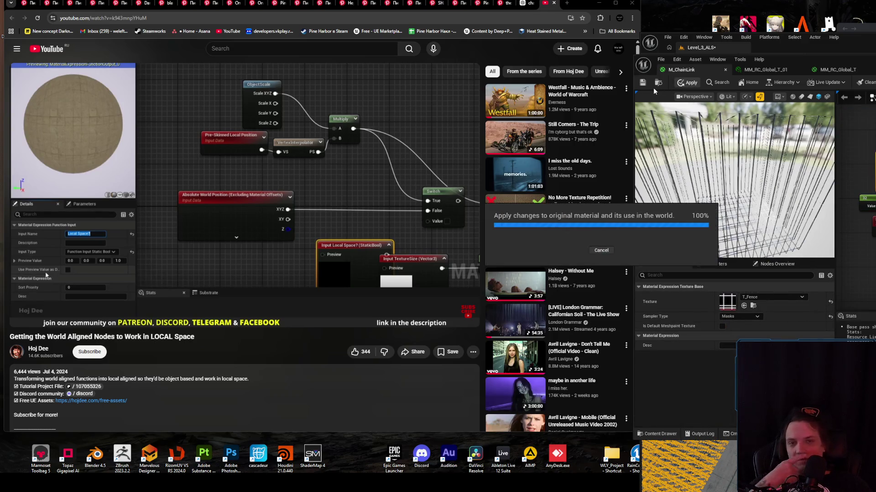
drag(745, 173, 745, 160)
scroll(759, 161, down, 5)
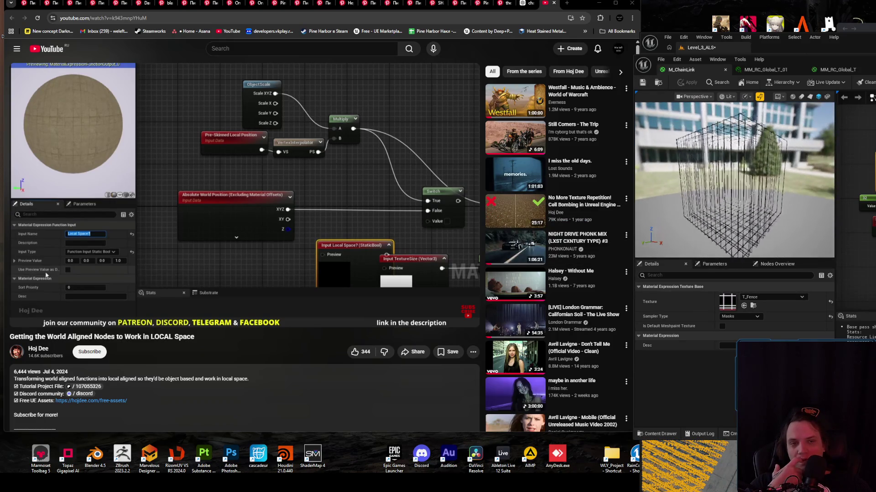
- Paste a Static Bool node, set its Value to true, apply, and recentre the editor window
key(ctrl+v)
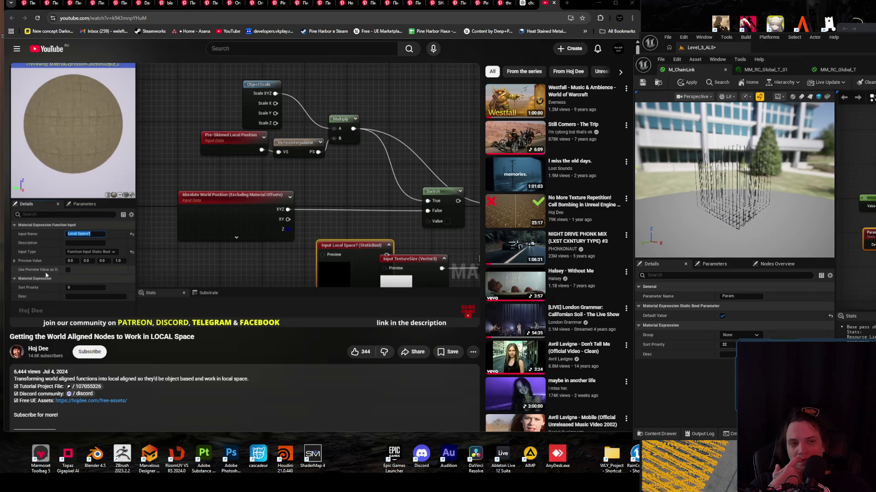
key(Escape)
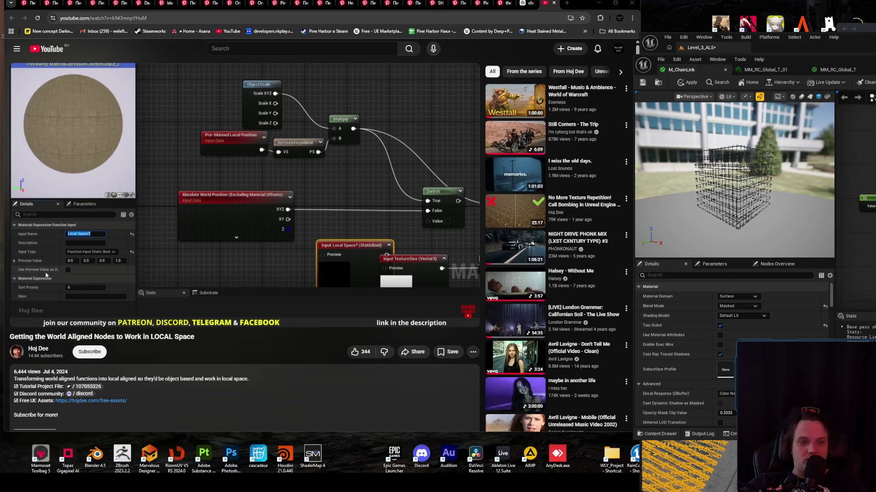
click(866, 203)
click(722, 296)
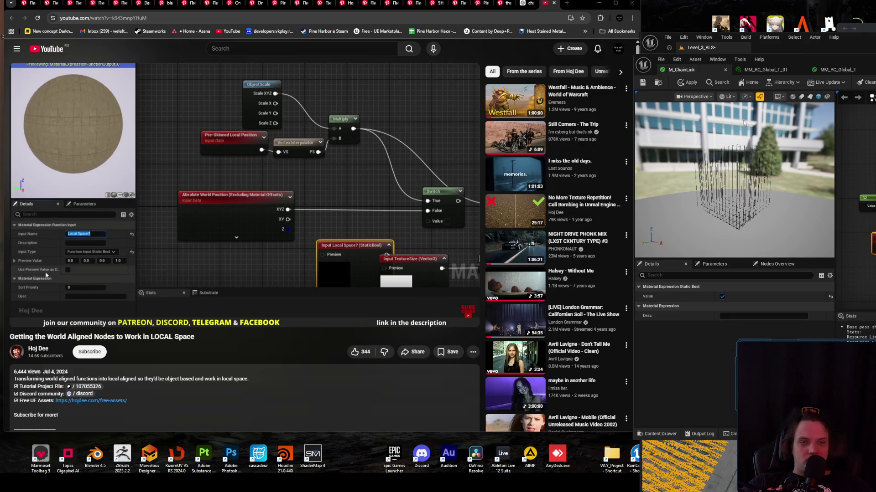
click(687, 83)
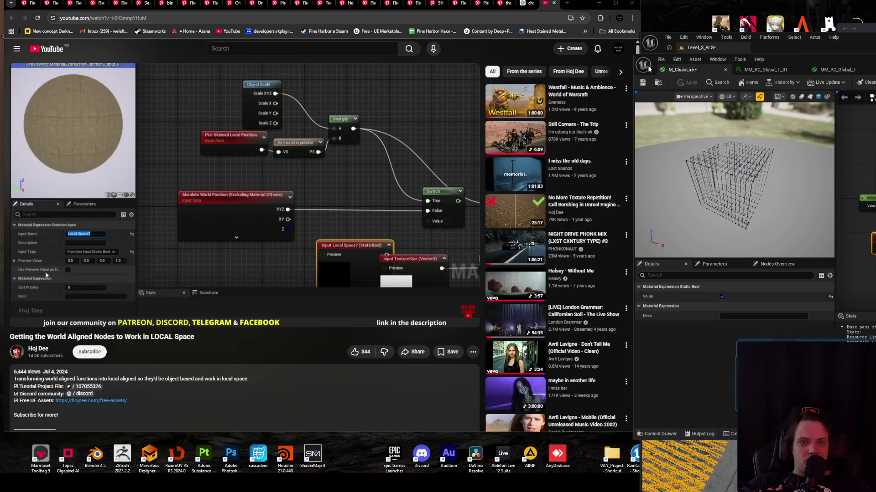
click(598, 3)
drag(784, 60, 221, 40)
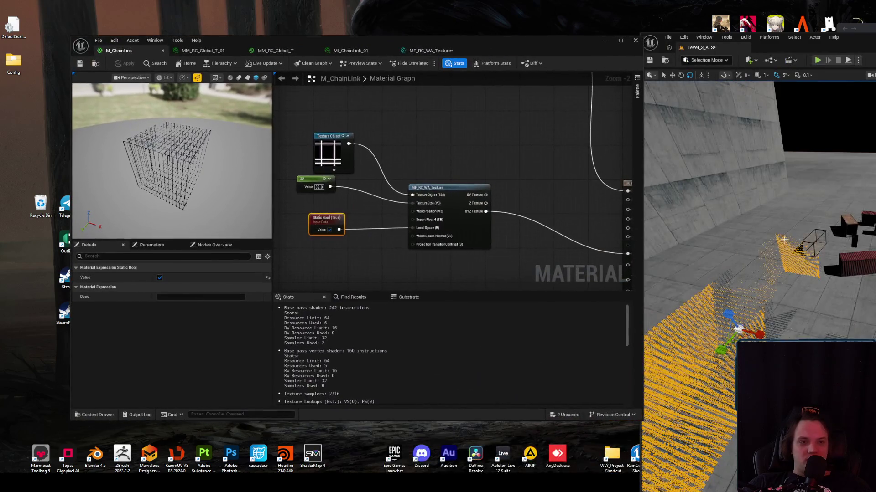
- Glance at the ChainLink materials folder, nudge the 32 Constant node left, then switch to the forum thread
mouse_move(853, 278)
mouse_down()
mouse_move(834, 205)
mouse_move(844, 274)
mouse_move(820, 221)
mouse_up()
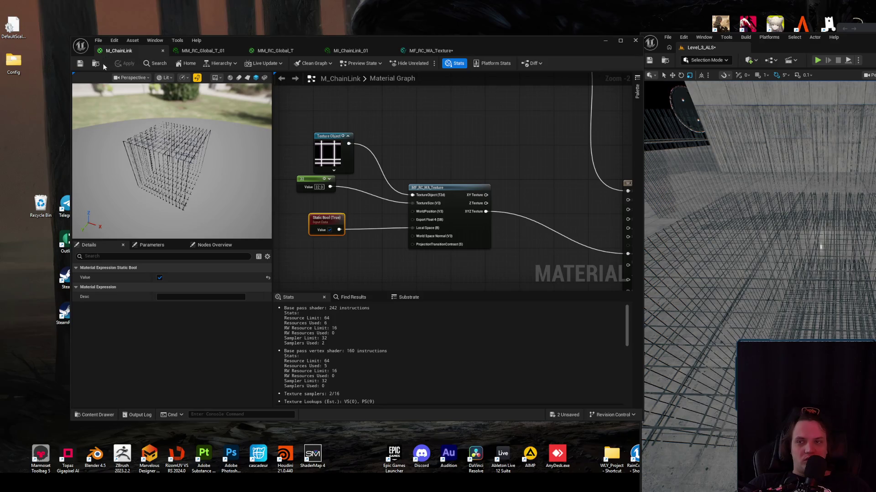
click(96, 64)
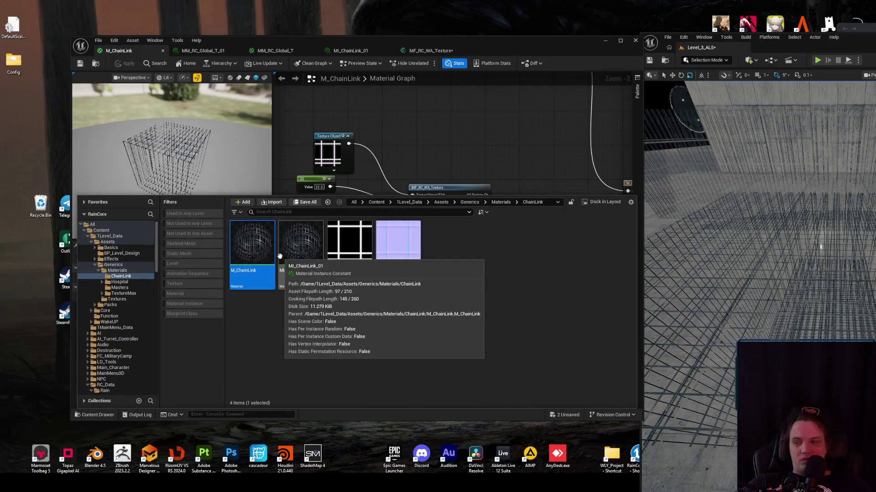
key(ctrl+space)
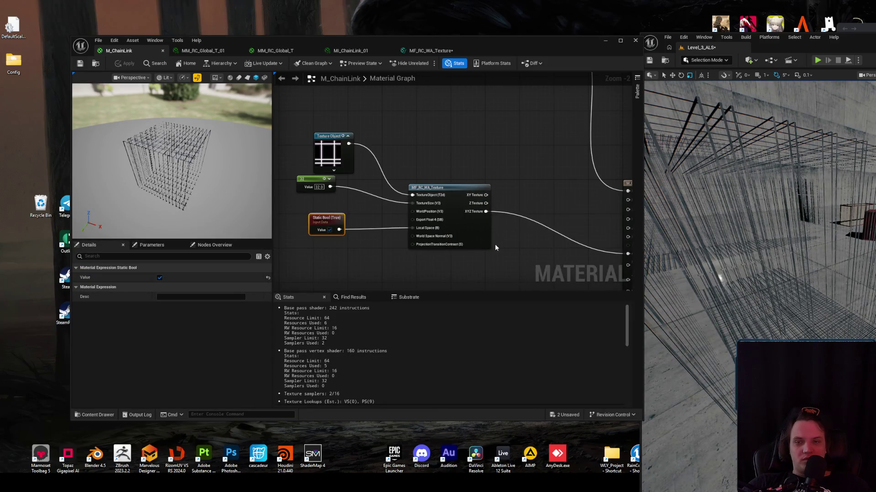
drag(331, 201, 319, 198)
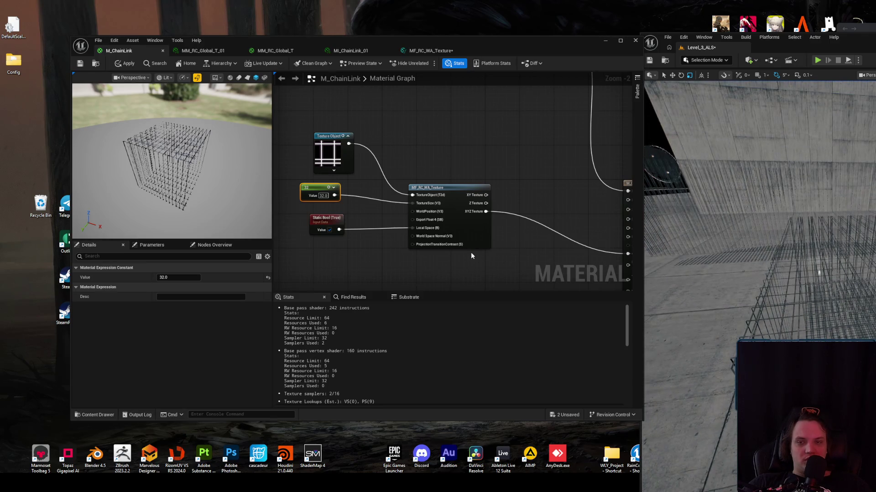
scroll(434, 231, up, 2)
key(alt+Tab)
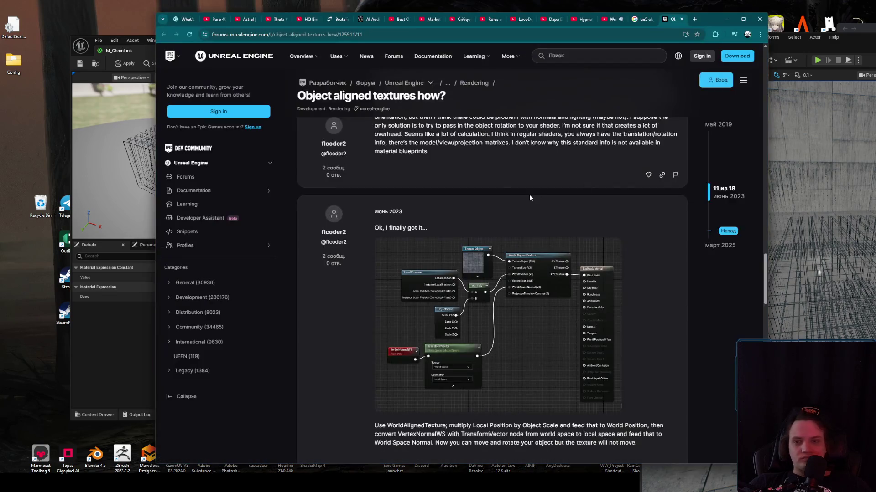
- Bring the tutorial back and skip forward through its node-graph walkthrough
click(728, 20)
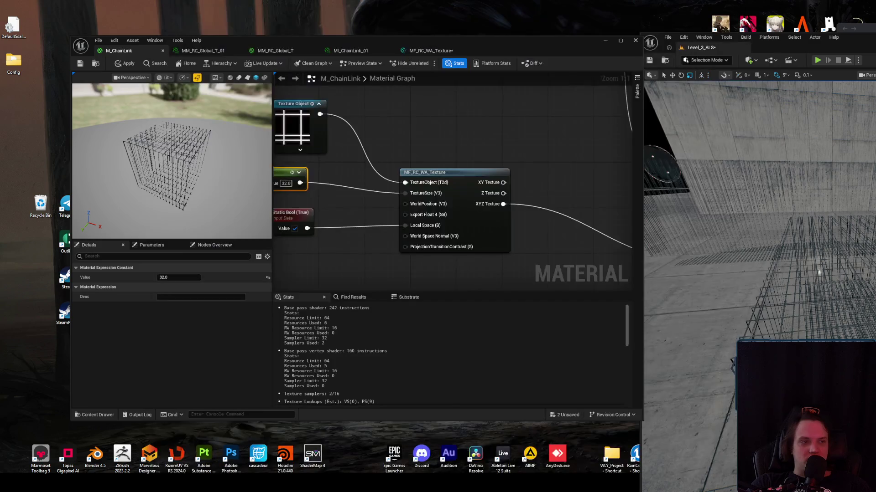
key(alt+Tab)
click(397, 214)
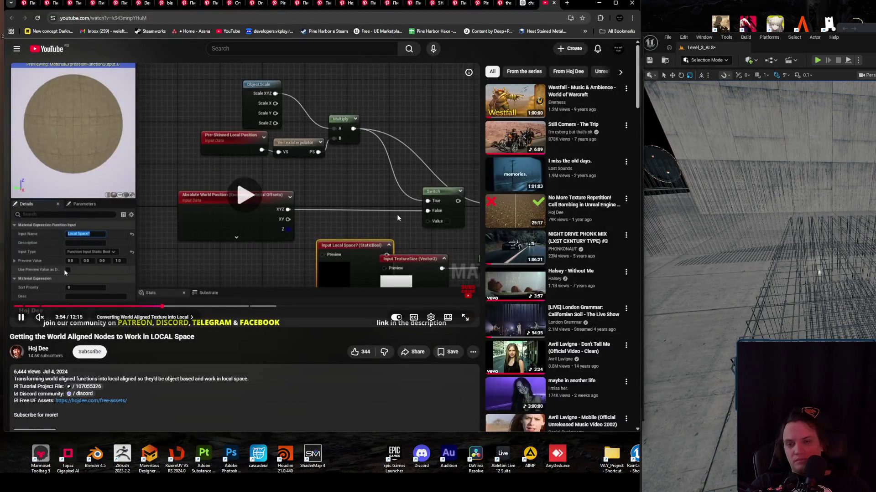
key(l)
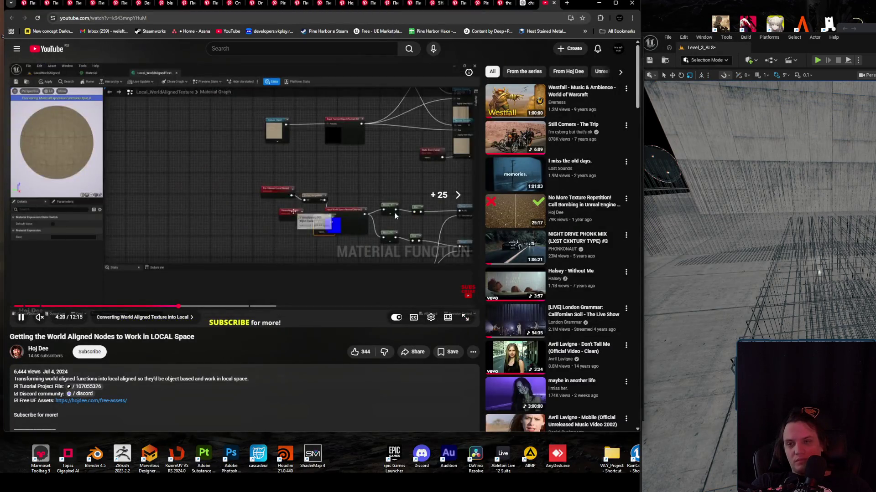
key(l)
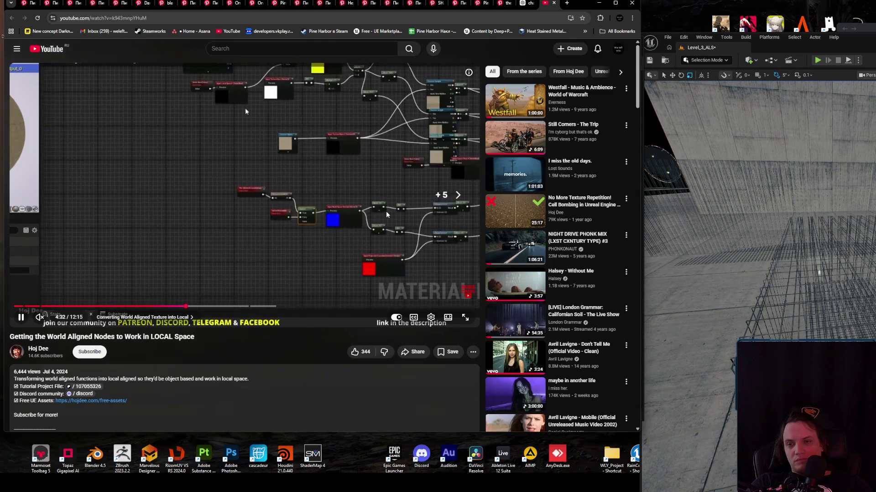
key(l)
click(402, 173)
key(Right)
key(Right)
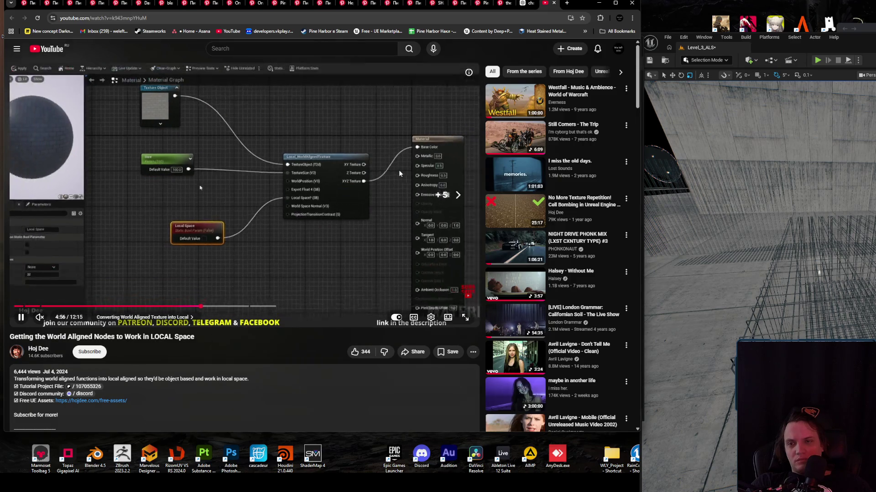
key(Right)
key(Right)
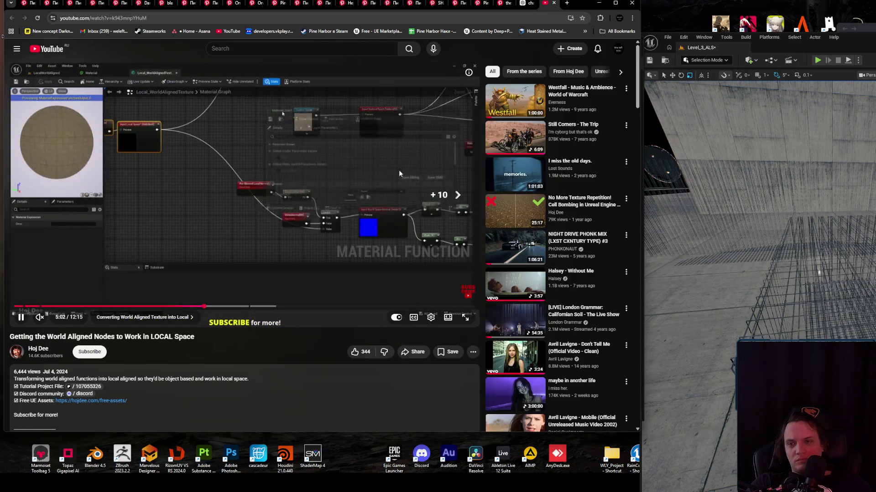
key(Left)
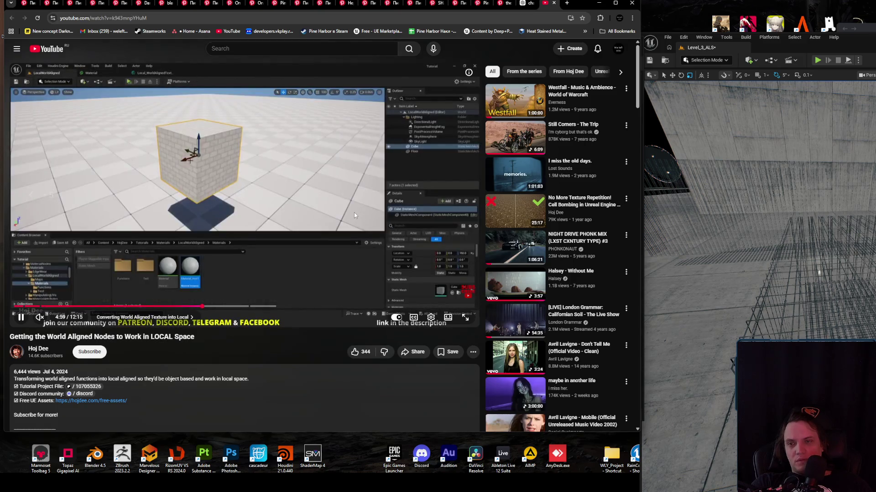
- Keep seeking the tutorial forward in 5-second steps until the presenter at about 6:04
click(355, 210)
click(355, 210)
key(Right)
key(Right)
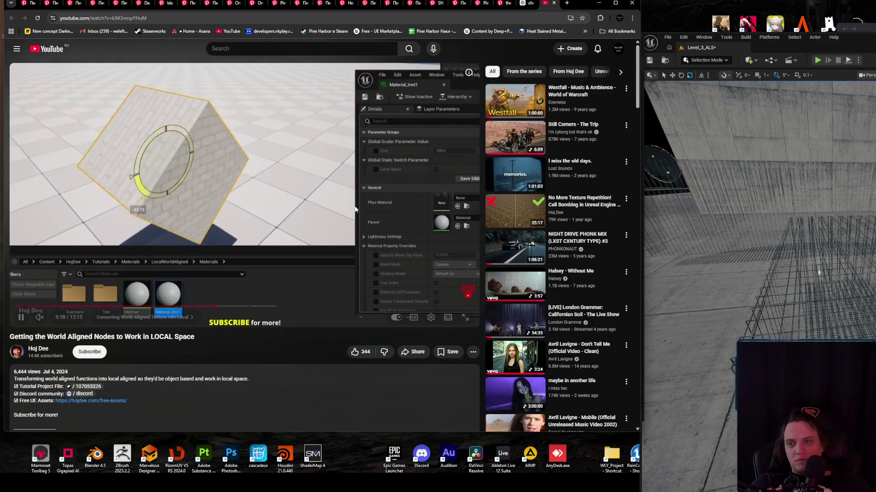
key(Right)
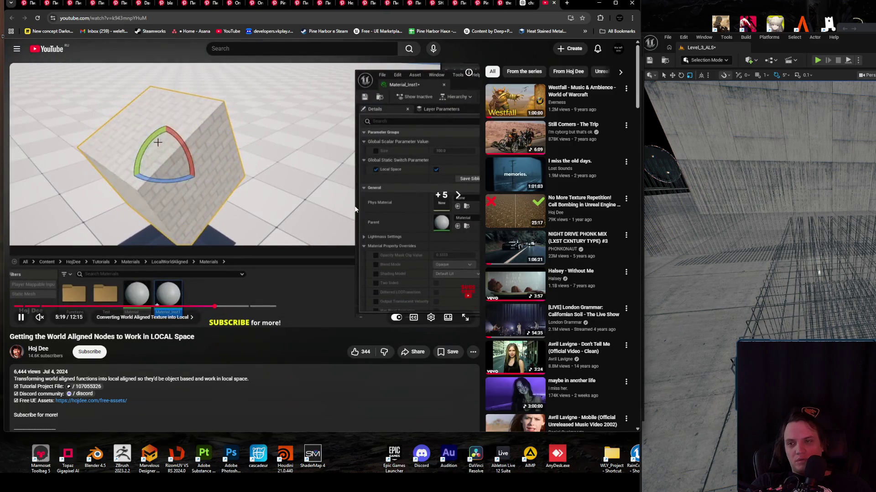
key(Right)
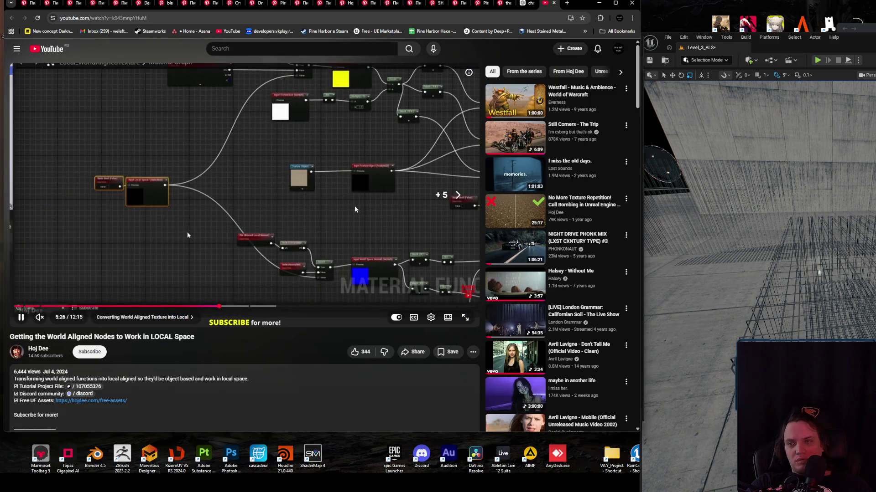
key(Right)
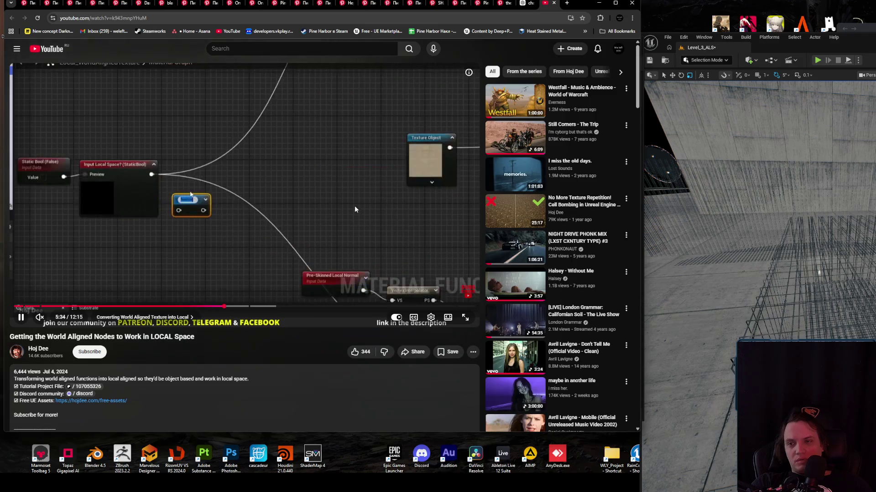
key(Right)
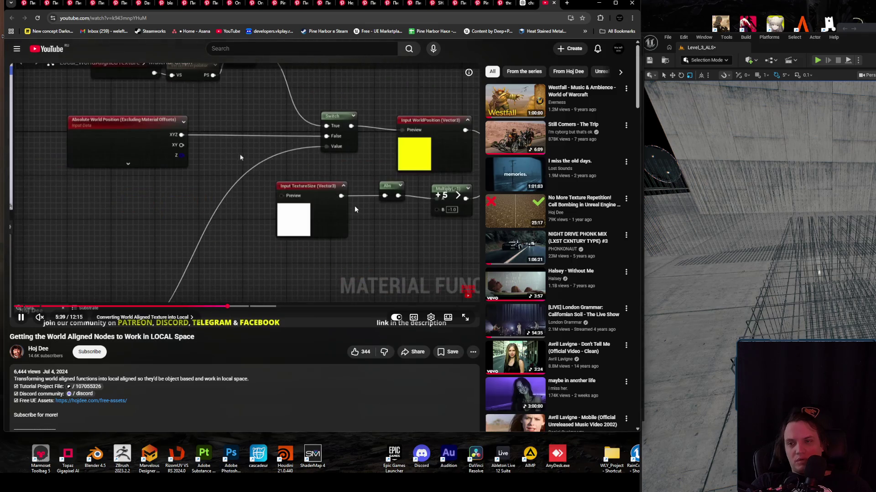
key(Right)
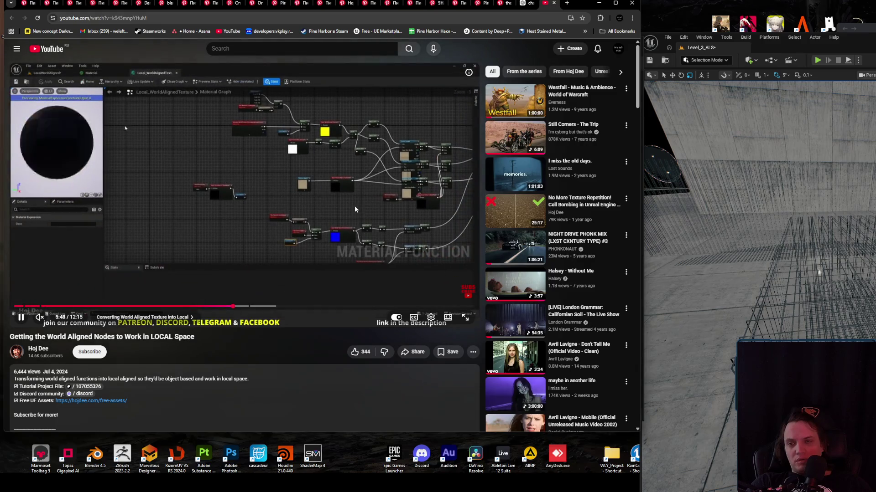
key(Left)
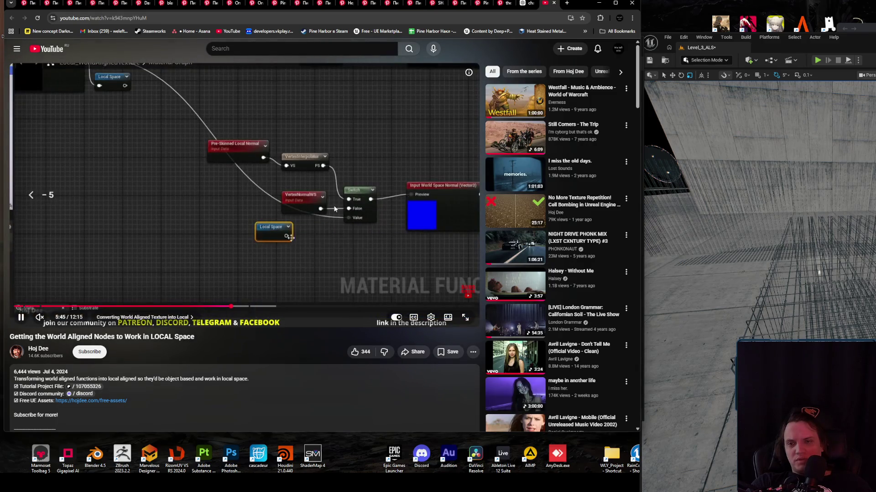
key(Right)
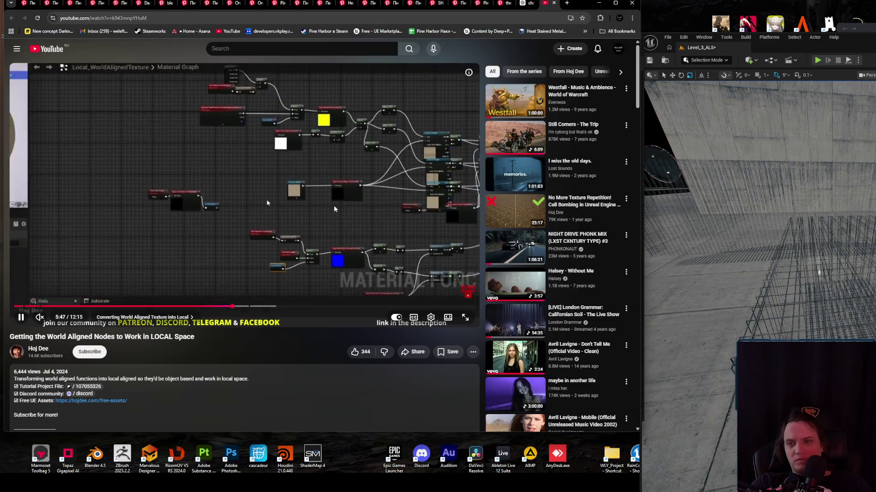
key(Right)
key(Right)
key(Right)
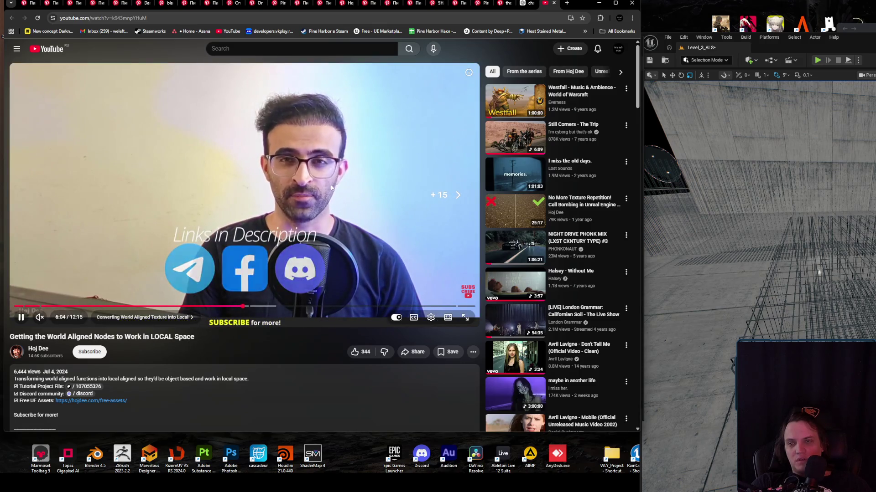
- Pause the tutorial at 6:04, read through its comments, and minimize the browser
click(330, 168)
scroll(327, 218, down, 20)
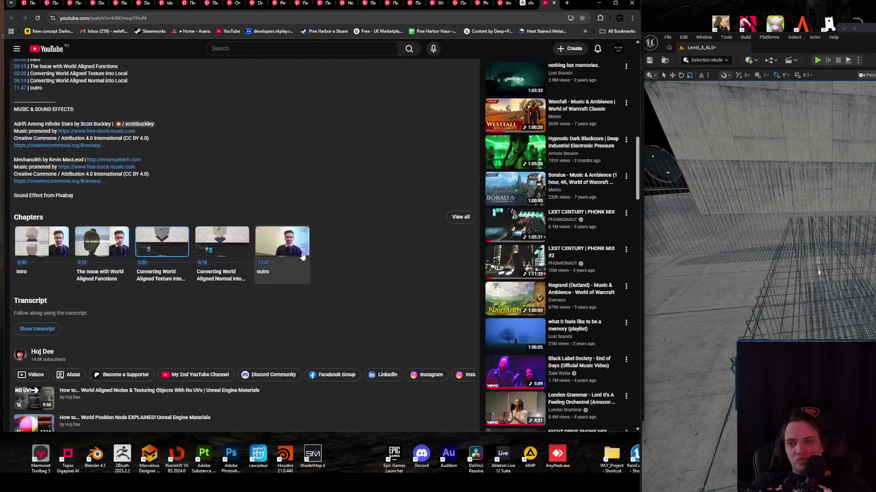
scroll(302, 255, down, 4)
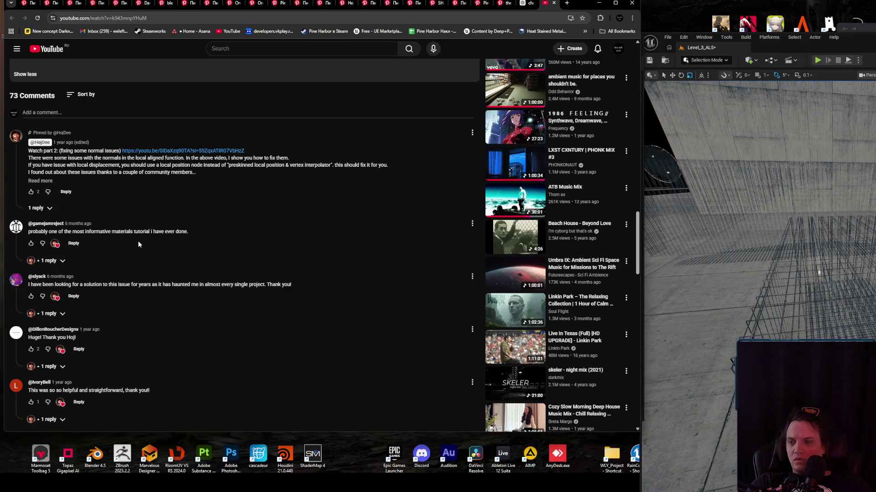
scroll(155, 304, down, 6)
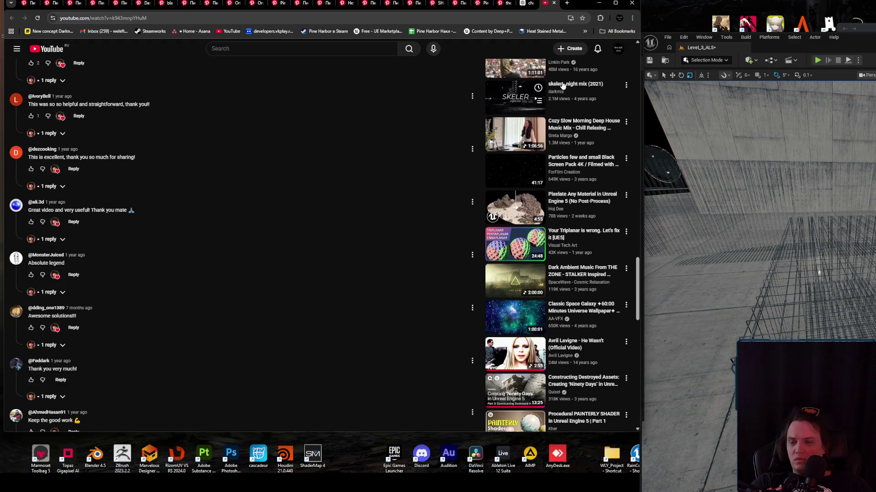
click(599, 3)
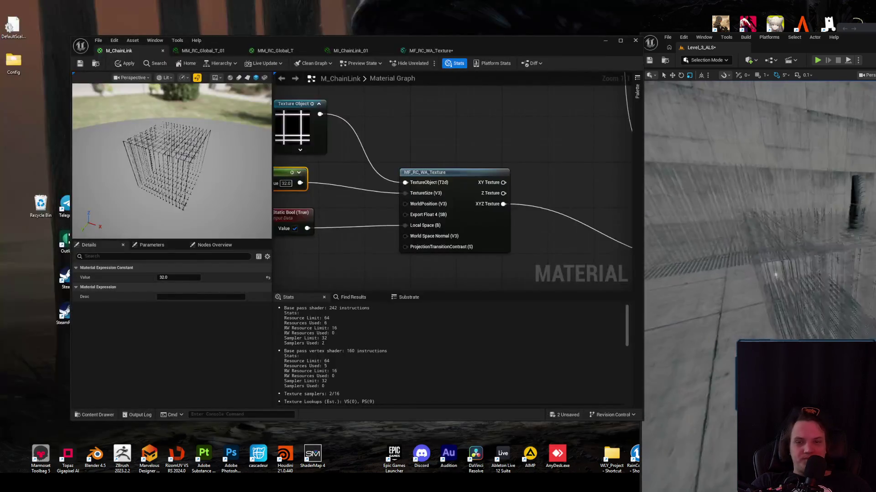
- Wire XYZ Texture into Base Color, disconnect Opacity Mask, and apply the material
scroll(435, 201, down, 3)
drag(420, 210, 561, 191)
click(503, 238)
alt+click(505, 242)
click(123, 65)
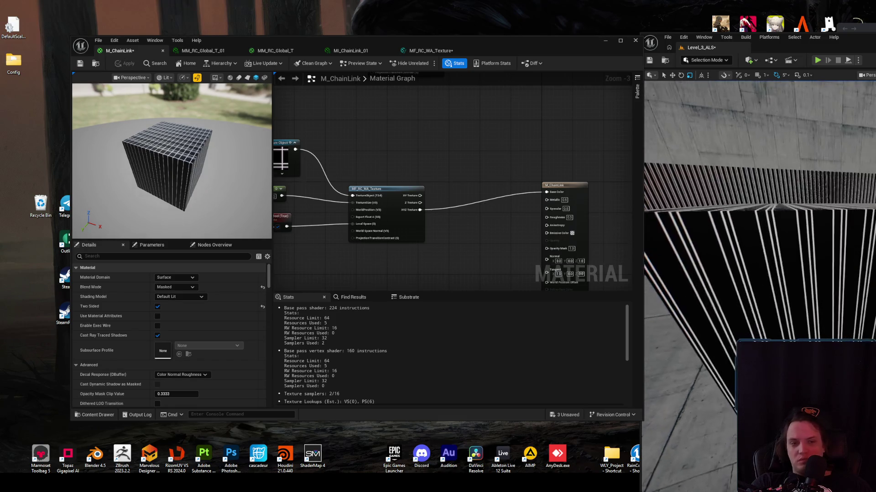
- In MF_RC_WA_Texture, delete the leftover parameter node, inspect the VertexInterpolator, then return to the forum thread
double_click(398, 225)
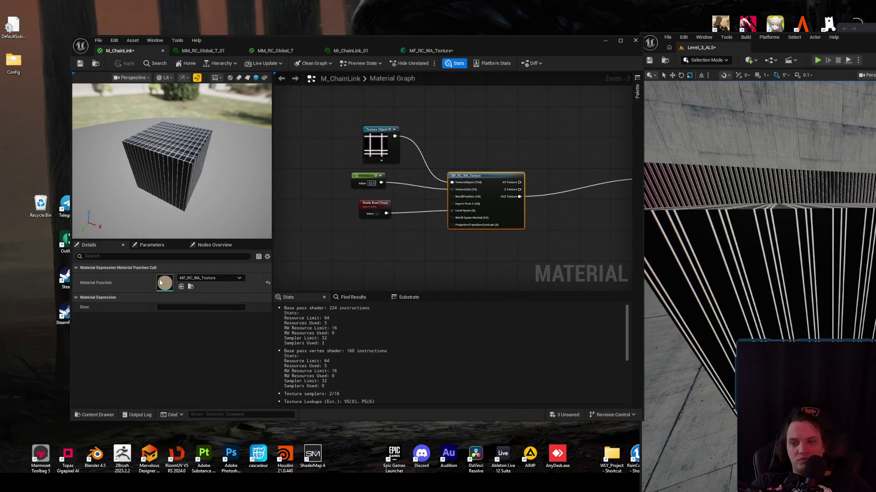
mouse_move(394, 195)
mouse_down()
mouse_move(440, 210)
mouse_move(428, 208)
mouse_move(435, 291)
mouse_up()
click(329, 175)
key(Delete)
scroll(440, 172, up, 2)
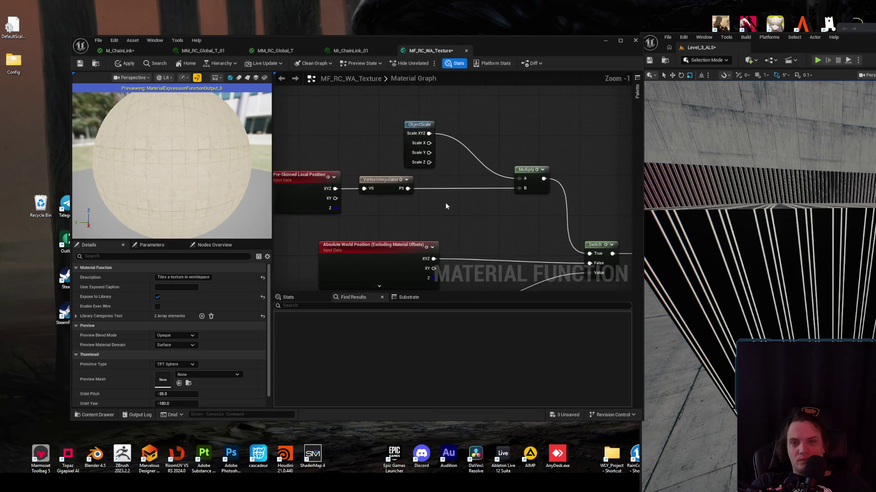
drag(447, 201, 469, 222)
click(403, 198)
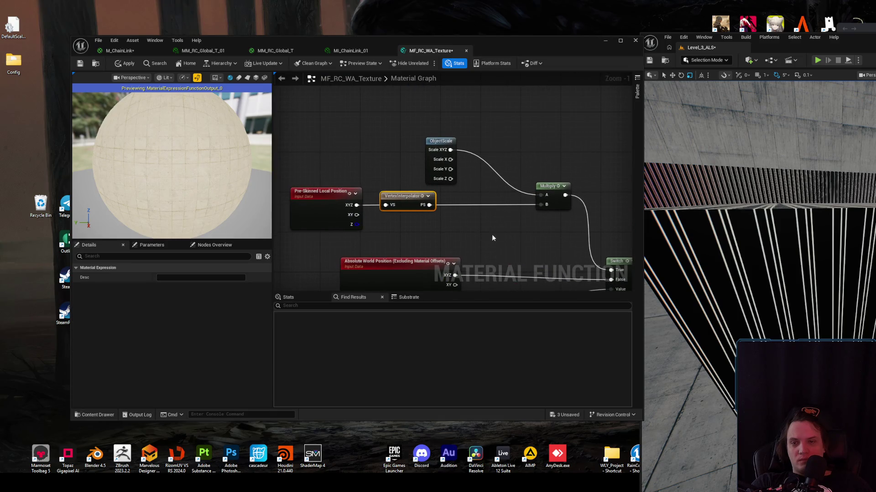
click(502, 239)
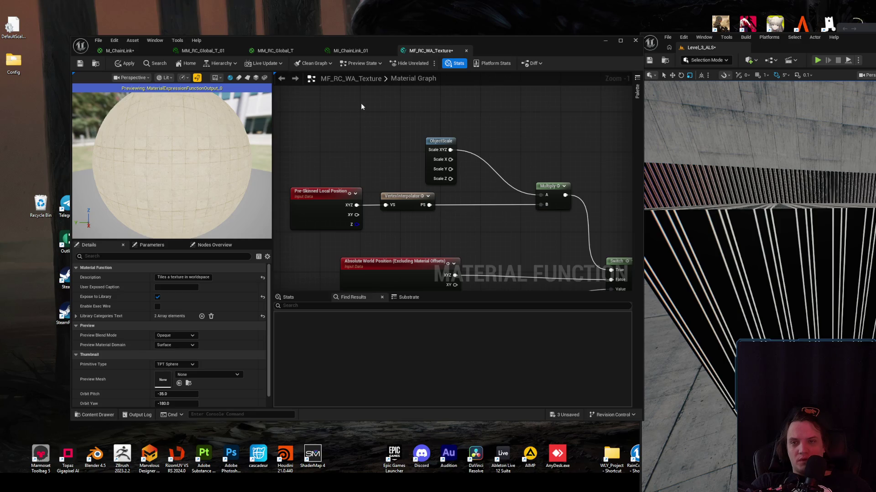
key(alt+Tab)
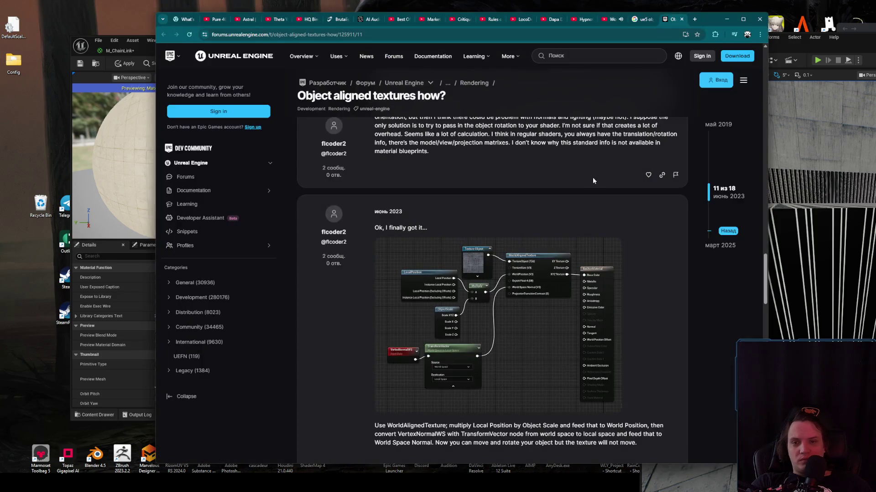
- Close the Google Images and forum tabs and return to the tutorial window
click(641, 21)
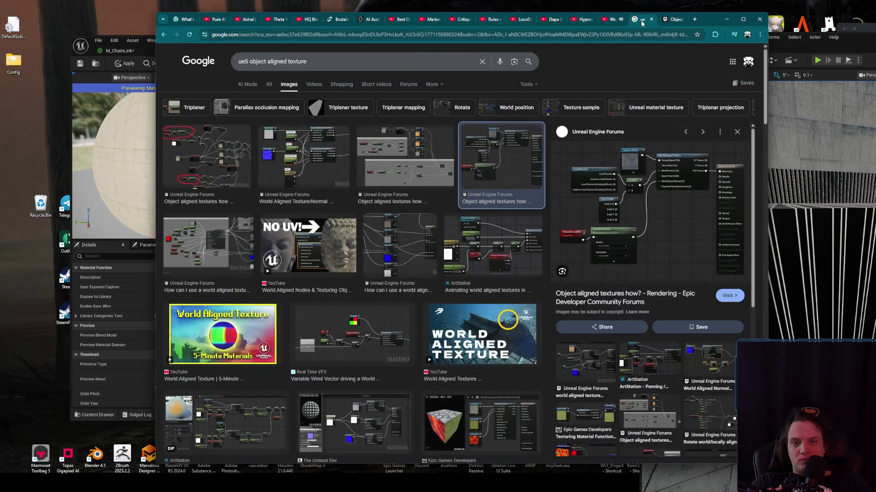
middle_click(641, 21)
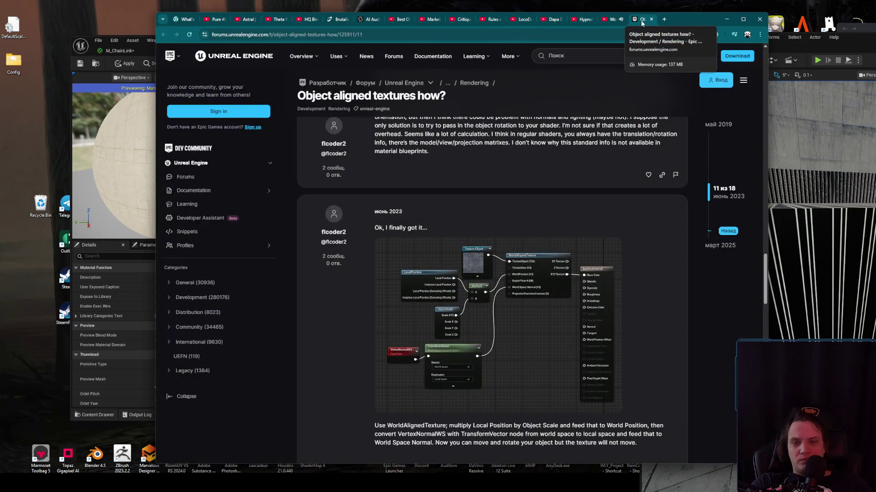
middle_click(641, 21)
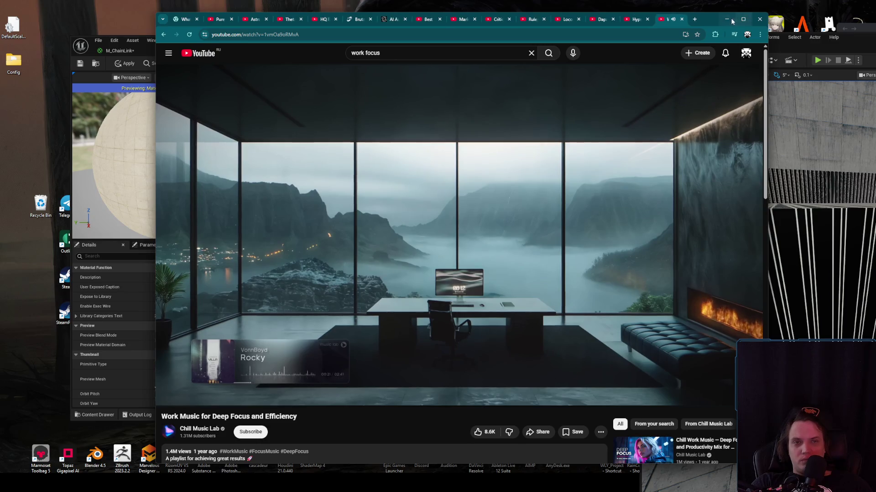
click(727, 19)
key(alt+Tab)
- Seek the tutorial to its Local_WorldAlignedTexture graph and place it beside Unreal's MF_RC_WA_Texture
scroll(500, 178, up, 15)
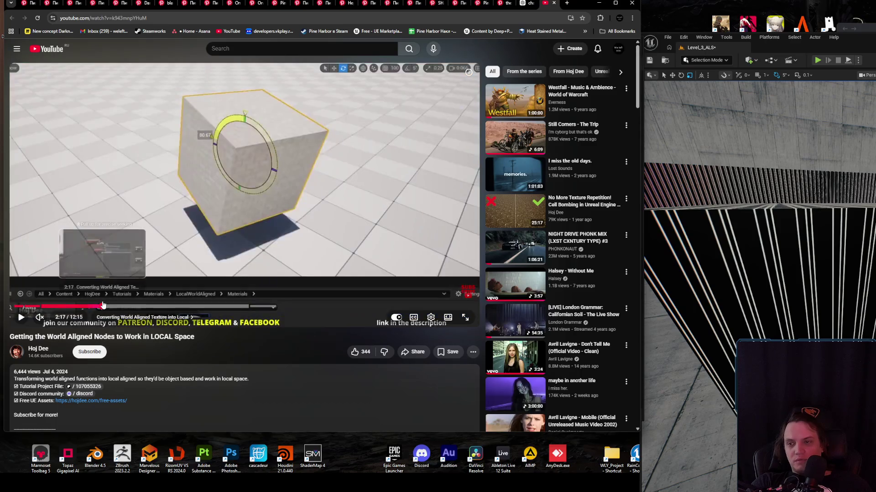
click(100, 307)
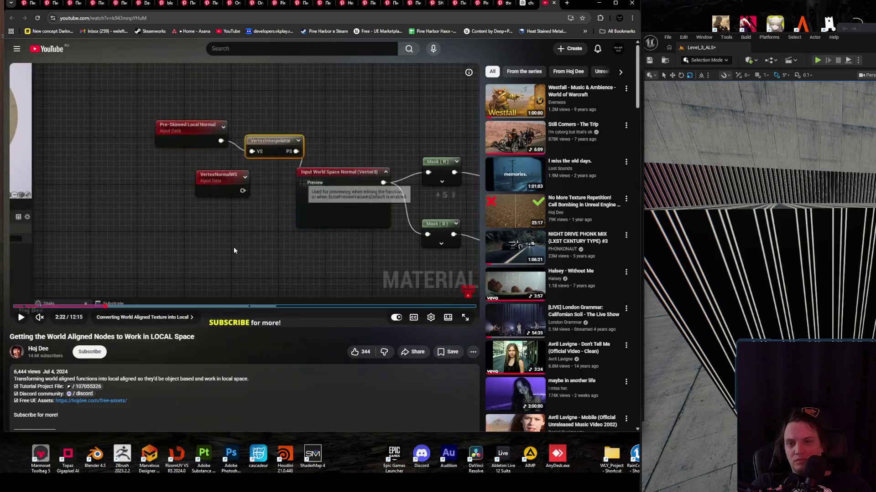
key(l)
key(l)
key(l)
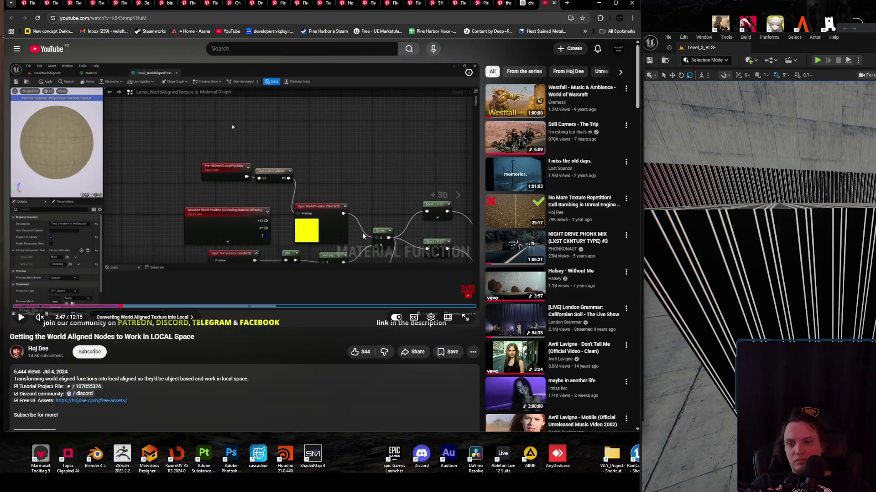
mouse_move(581, 6)
mouse_down()
mouse_move(575, 112)
mouse_move(585, 101)
mouse_move(857, 359)
mouse_move(857, 66)
mouse_move(830, 63)
mouse_up()
click(522, 144)
mouse_move(472, 229)
mouse_down()
mouse_move(384, 196)
mouse_move(239, 118)
mouse_move(421, 191)
mouse_up()
key(alt+Tab)
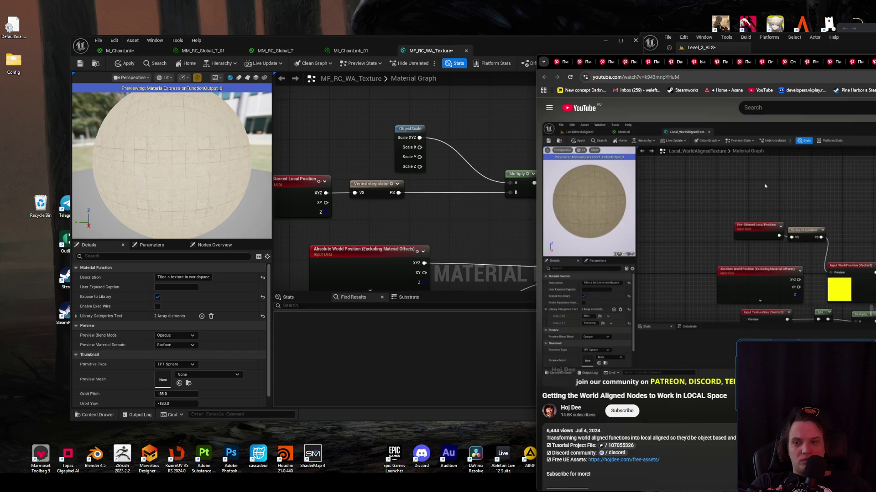
- Pan the graph to Multiply and Switch, then pause the tutorial on its graph close-up
drag(451, 223, 487, 231)
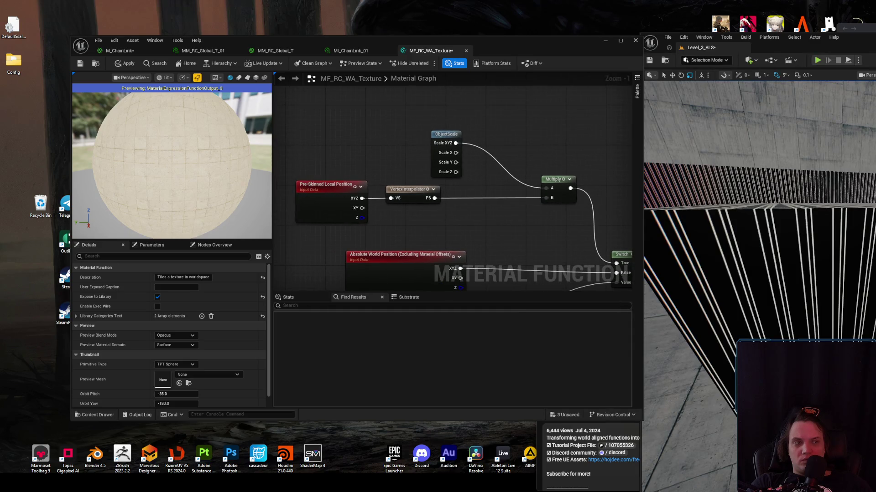
key(alt+Tab)
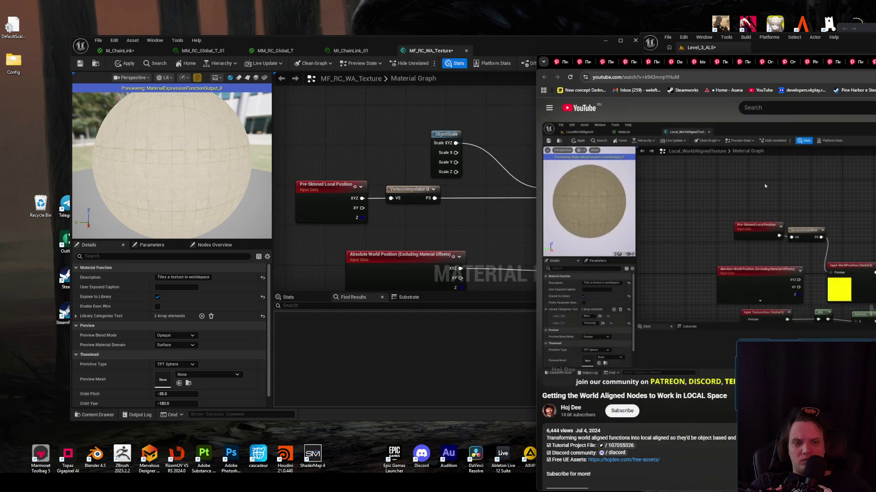
key(space)
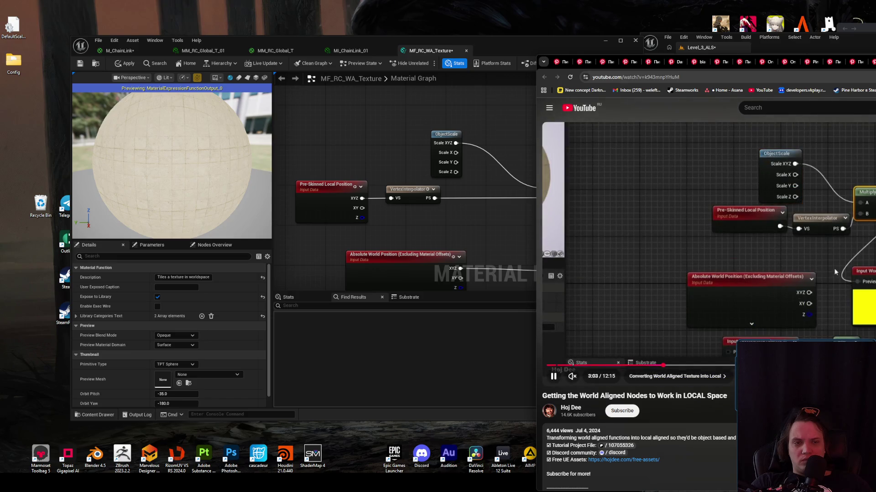
click(760, 241)
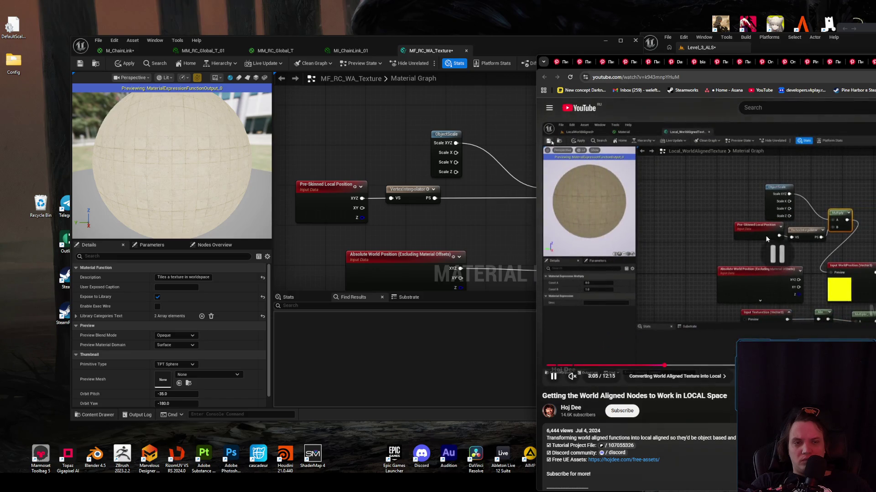
- Set the Pre-Skinned Local Position node's Shader Offsets to Exclude Material Shader Offsets and apply
click(485, 238)
click(327, 201)
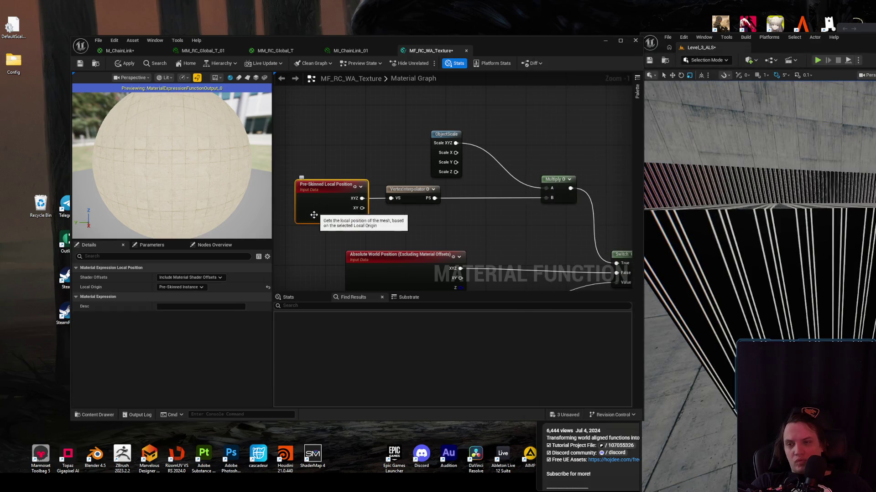
click(192, 291)
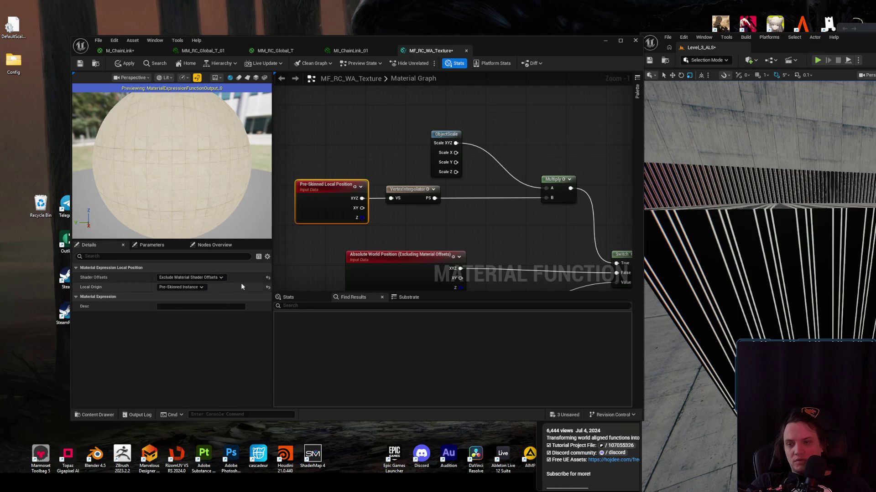
click(122, 63)
- Reselect the Pre-Skinned Local Position node, confirm Exclude in Shader Offsets, and apply again
mouse_move(420, 230)
mouse_down()
mouse_move(438, 93)
mouse_move(511, 133)
mouse_move(415, 171)
mouse_up()
scroll(438, 93, down, 1)
click(415, 171)
click(190, 277)
click(192, 294)
click(127, 64)
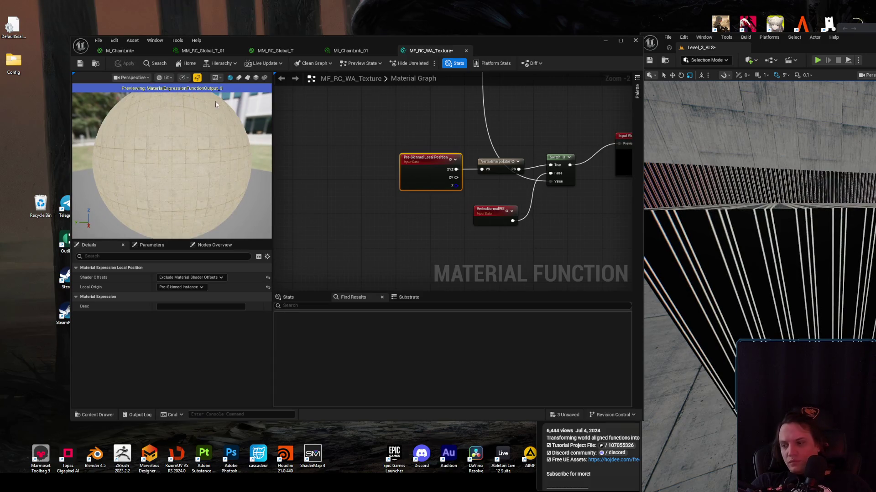
- Add a Pre-Skinned Local Normal node via 'preski' and wire it into the interpolator's VS input
scroll(437, 177, up, 2)
scroll(420, 128, up, 5)
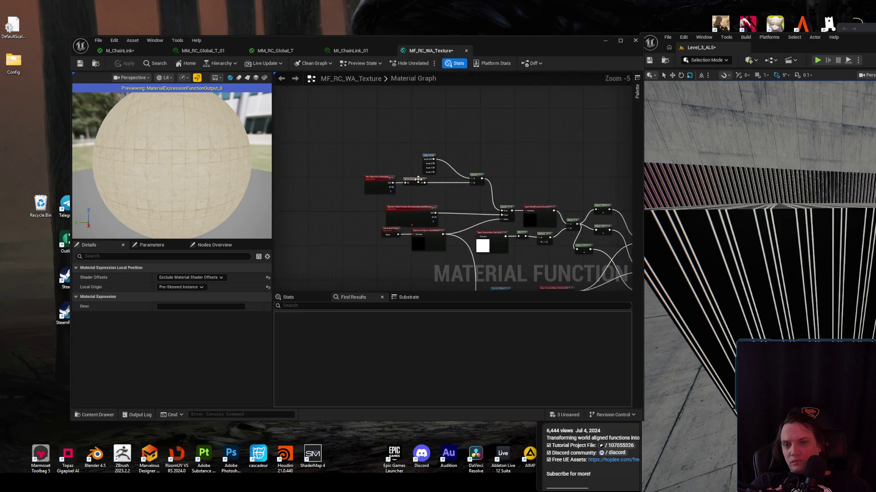
right_click(344, 137)
text(preski)
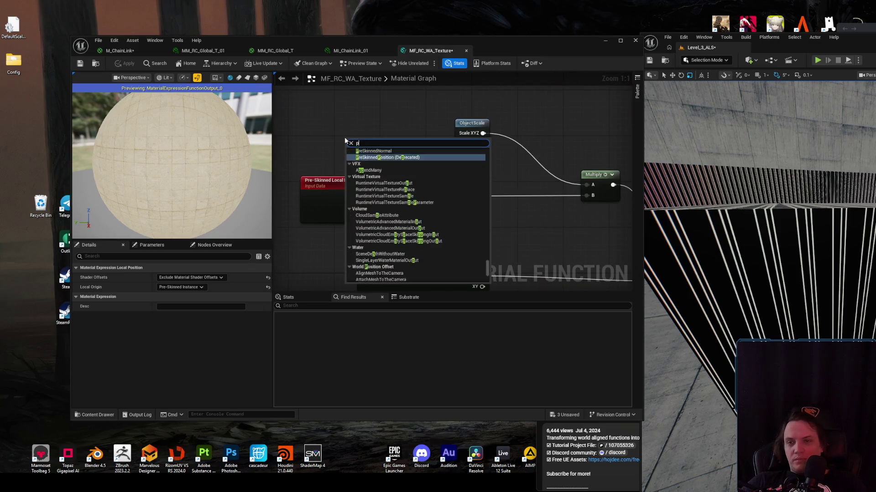
key(Return)
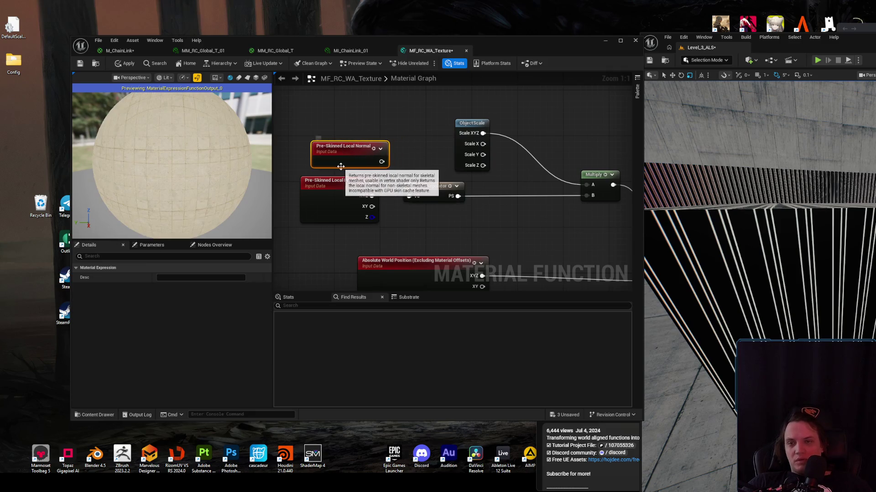
drag(355, 149, 337, 155)
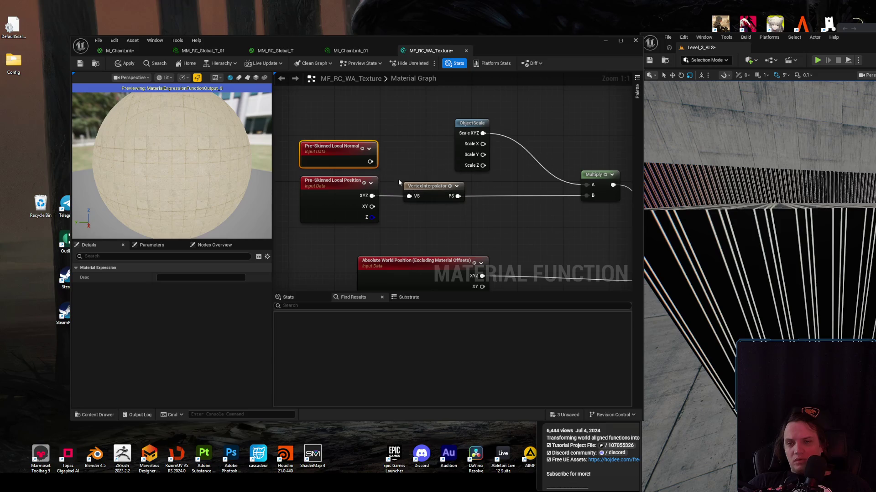
drag(370, 162, 409, 196)
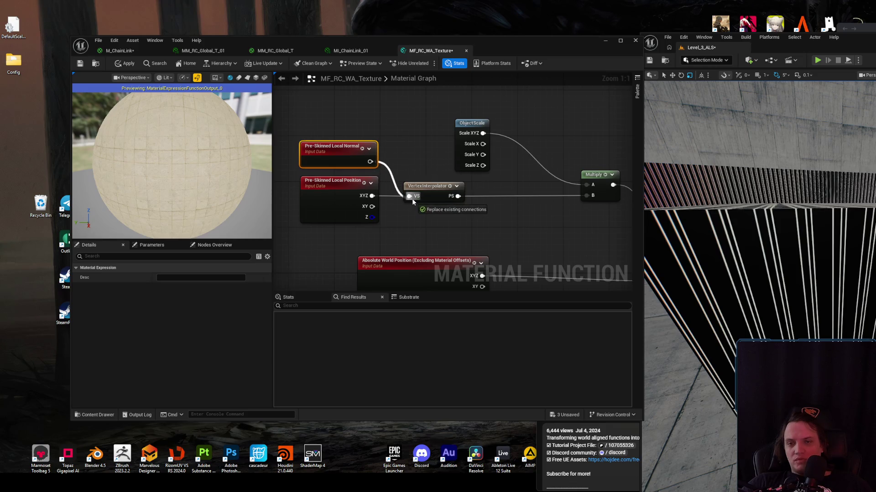
- Replace Pre-Skinned Local Position with Local Normal and connect another pasted Local Normal to the VS input
click(342, 189)
key(Delete)
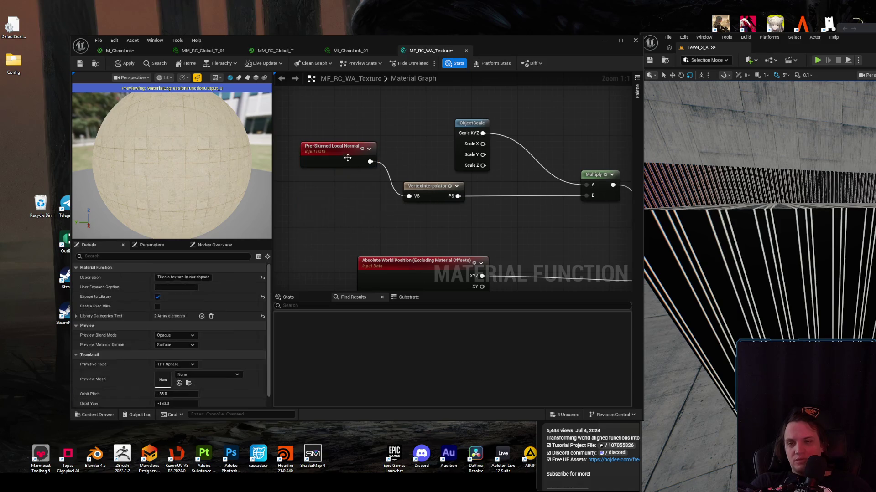
drag(350, 156, 351, 191)
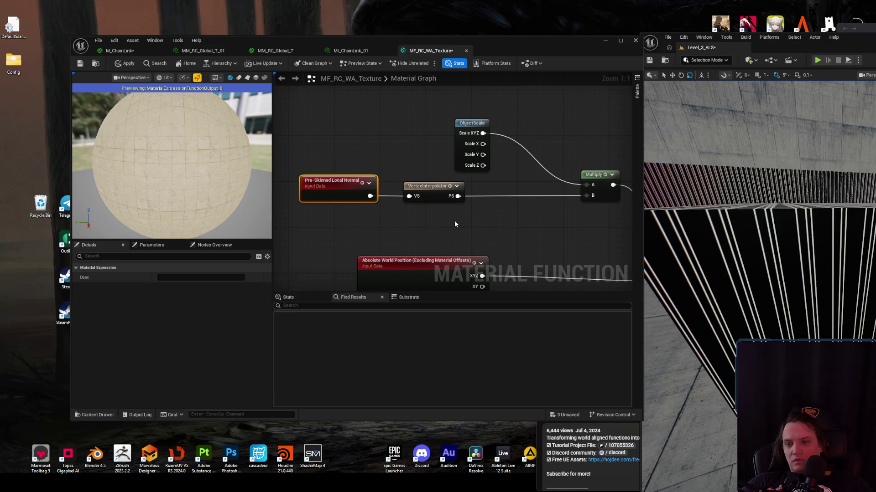
scroll(441, 111, down, 3)
scroll(426, 163, up, 3)
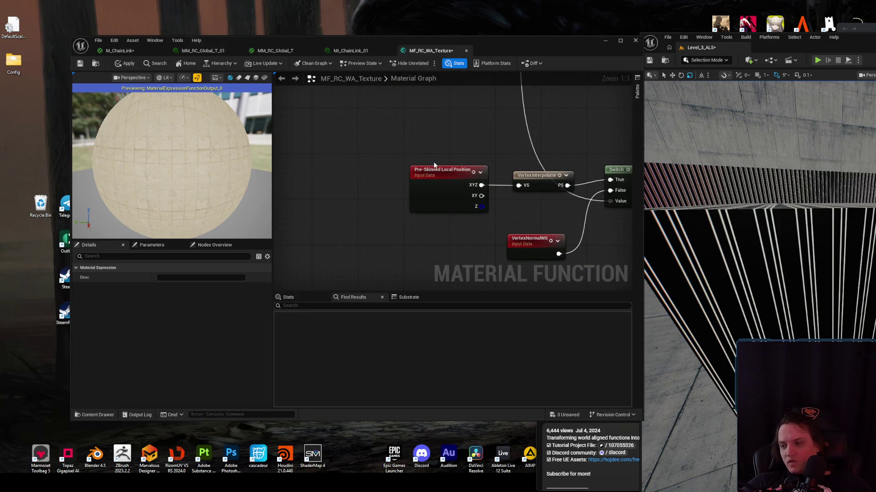
key(ctrl+v)
drag(478, 152, 518, 185)
drag(444, 142, 445, 148)
- Paste a Pre-Skinned Local Position node back, wire its XYZ into VS, and apply
click(442, 178)
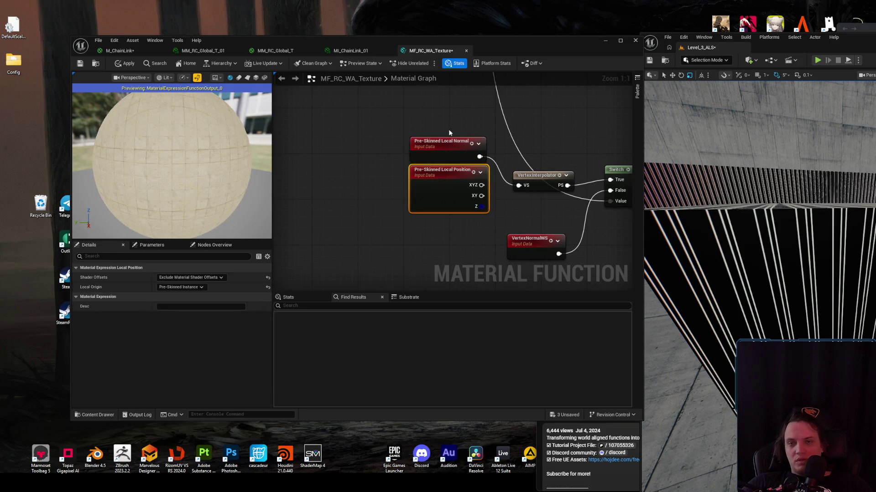
click(357, 153)
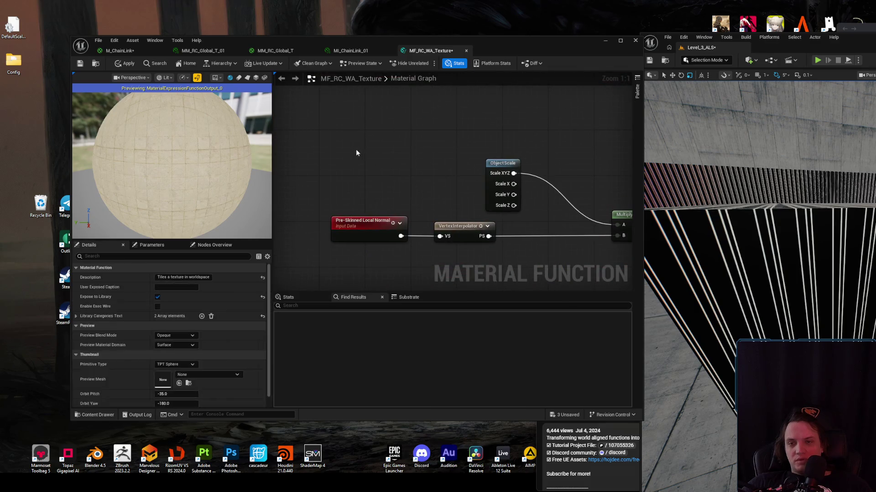
key(ctrl+v)
drag(426, 167, 440, 236)
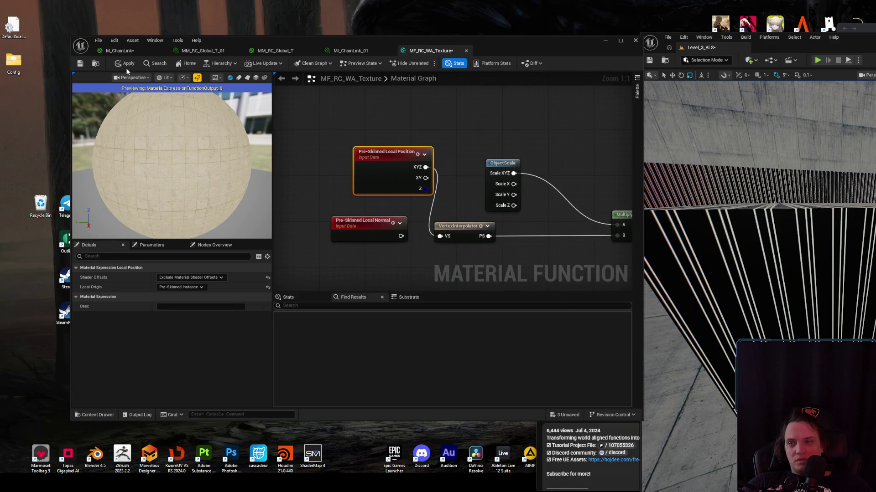
click(125, 66)
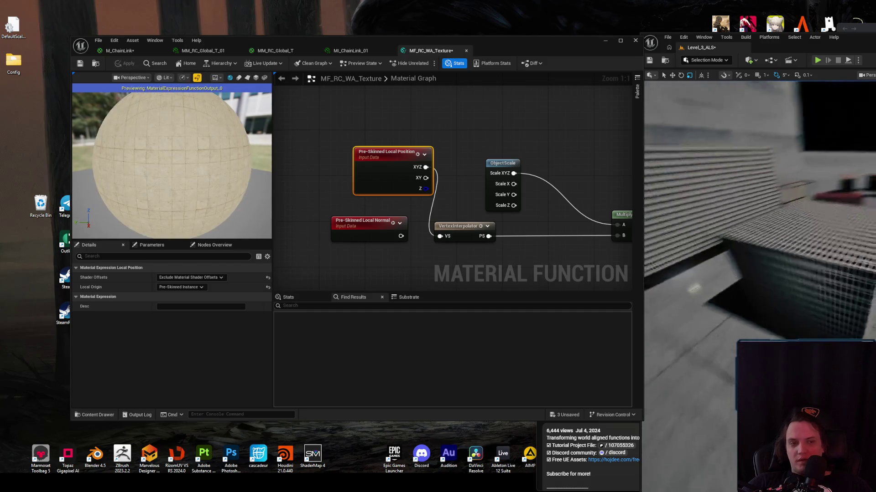
- Delete the leftover Local Normal and Local Position nodes, tidy the layout, and apply the function
click(347, 228)
key(Delete)
mouse_move(387, 171)
mouse_down()
mouse_move(371, 242)
mouse_move(371, 233)
mouse_up()
scroll(442, 190, down, 5)
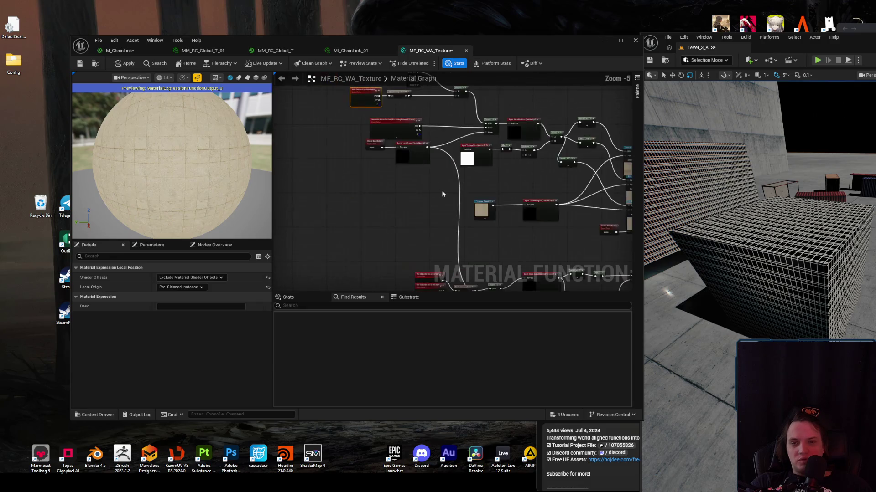
scroll(445, 199, up, 4)
key(Delete)
drag(459, 187, 455, 207)
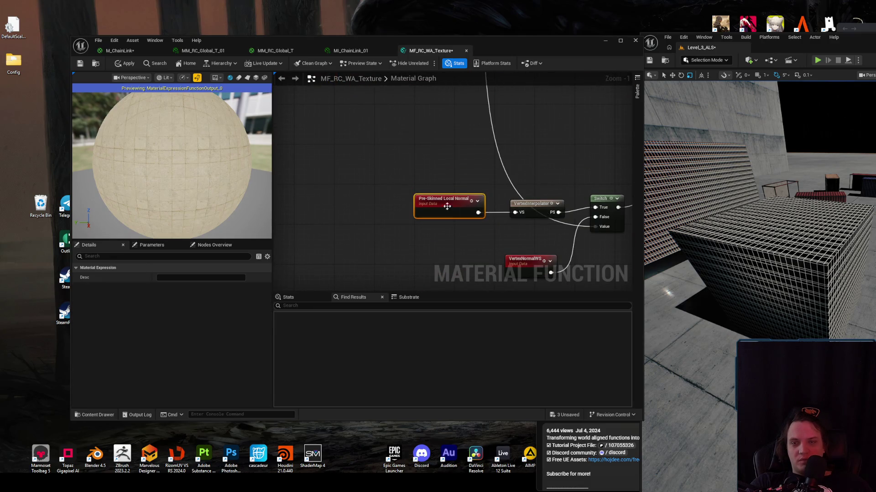
click(130, 64)
drag(798, 285, 813, 295)
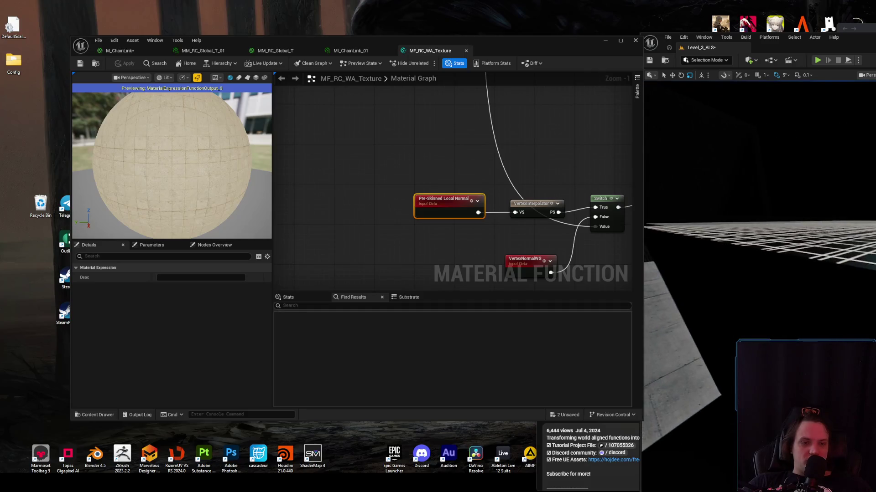
drag(813, 295, 833, 304)
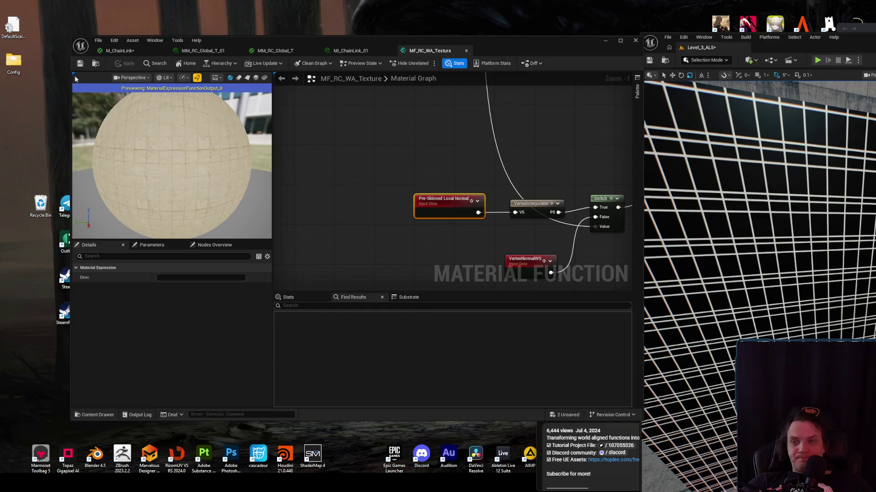
scroll(405, 161, down, 4)
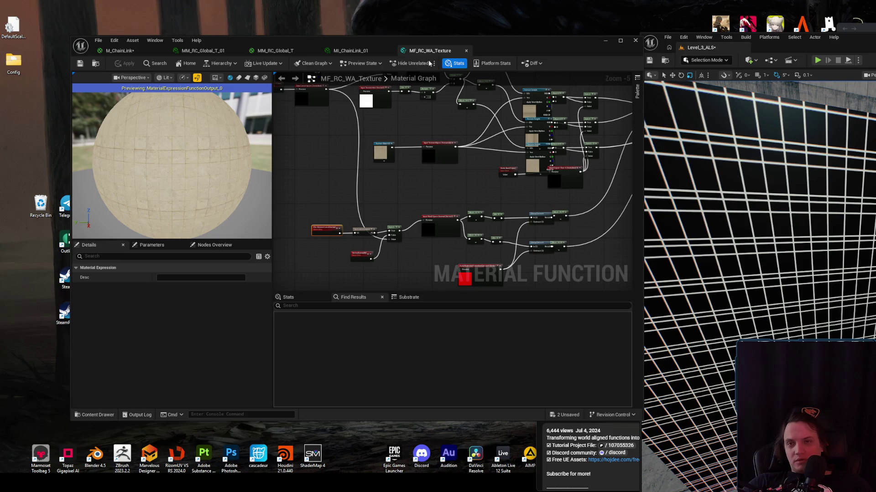
click(342, 53)
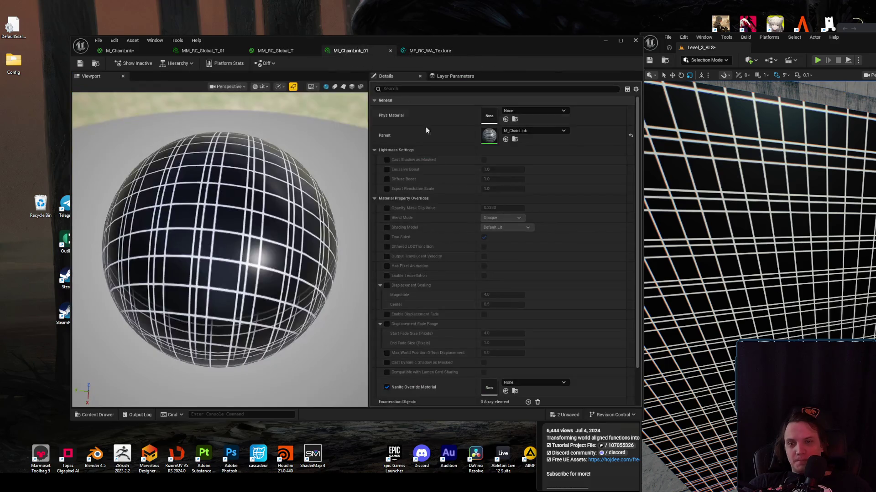
- Open M_ChainLink, connect XYZ Texture to Opacity Mask, and apply the material
double_click(483, 135)
scroll(374, 197, up, 2)
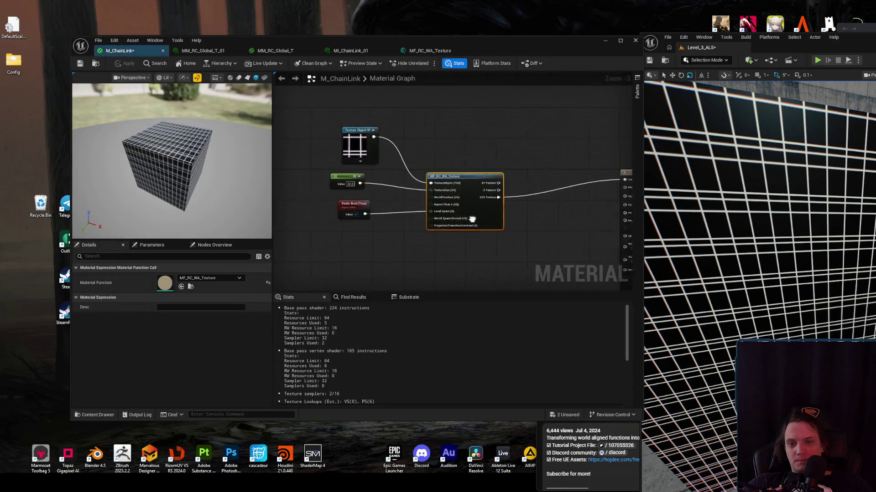
drag(374, 197, 434, 236)
drag(494, 250, 422, 209)
click(422, 209)
mouse_move(370, 198)
mouse_down()
mouse_move(479, 239)
mouse_move(497, 237)
mouse_up()
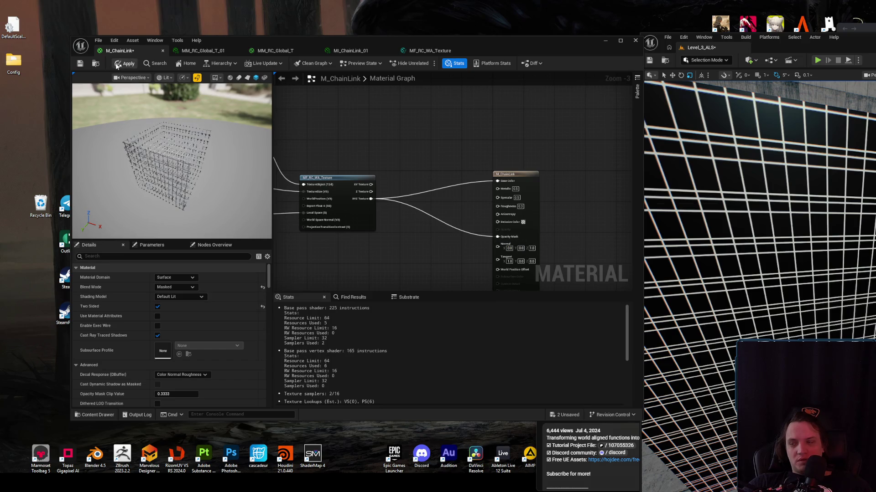
click(119, 64)
- Orbit the level view to check the grid box and minimize the YouTube music window
scroll(860, 262, down, 5)
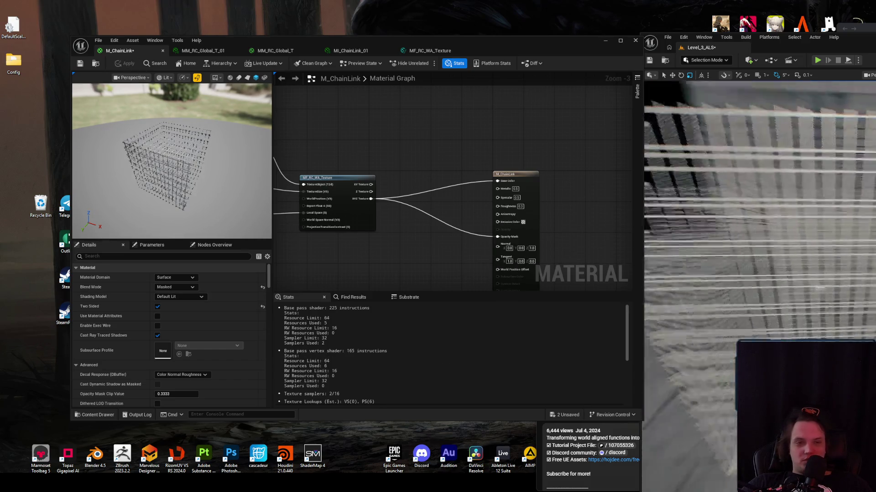
scroll(859, 262, up, 8)
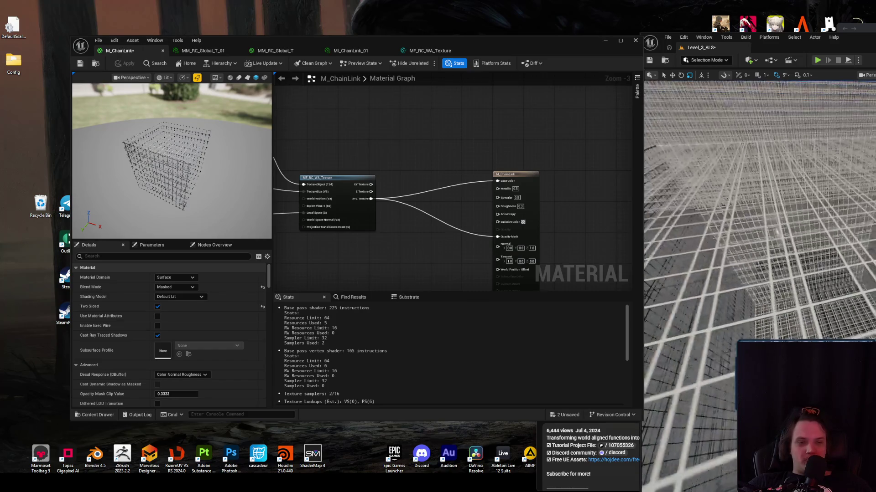
drag(760, 274, 716, 274)
key(alt+Tab)
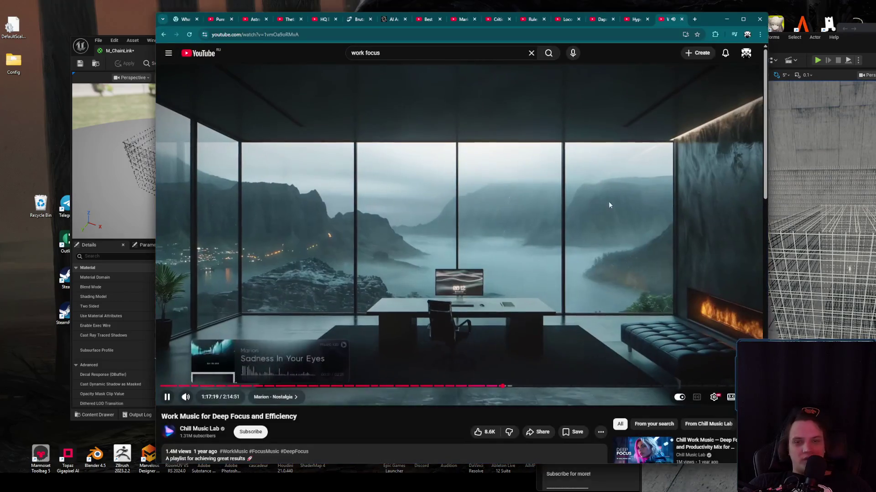
click(727, 19)
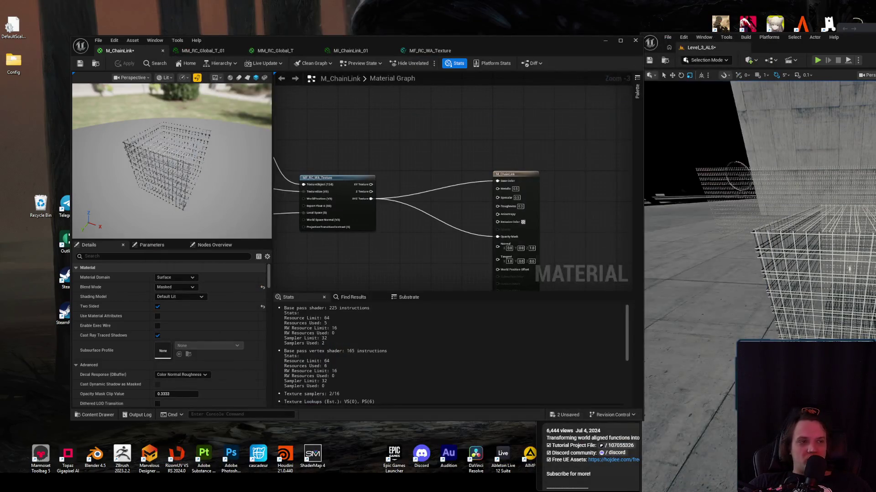
key(alt+Tab)
- Jump the tutorial to about 6:27, pause it, and bring the function node and Static Bool into view
click(792, 365)
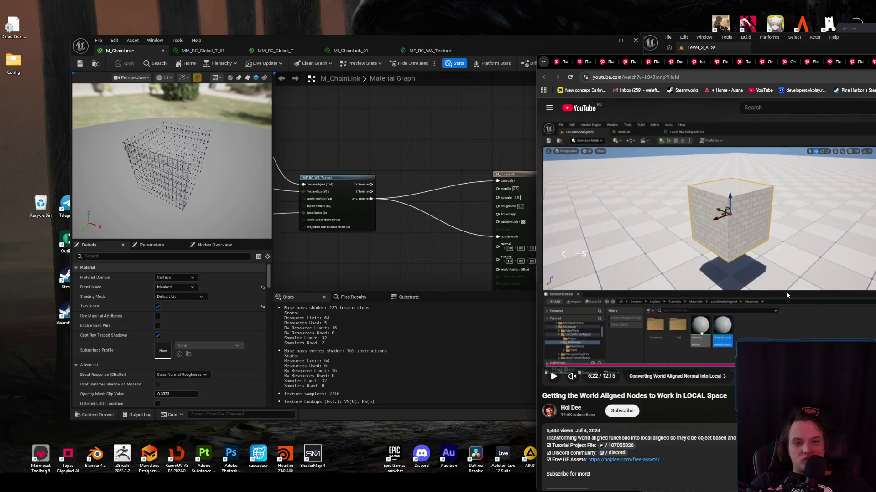
key(j)
click(786, 292)
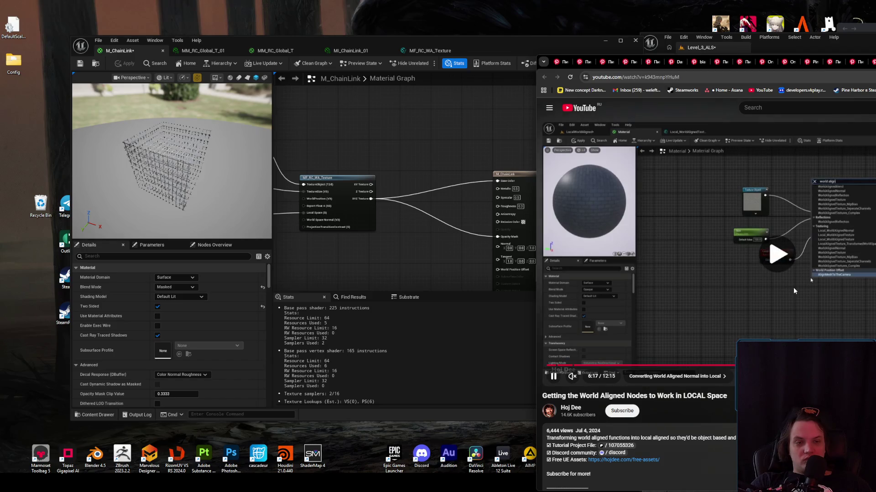
click(767, 291)
click(338, 164)
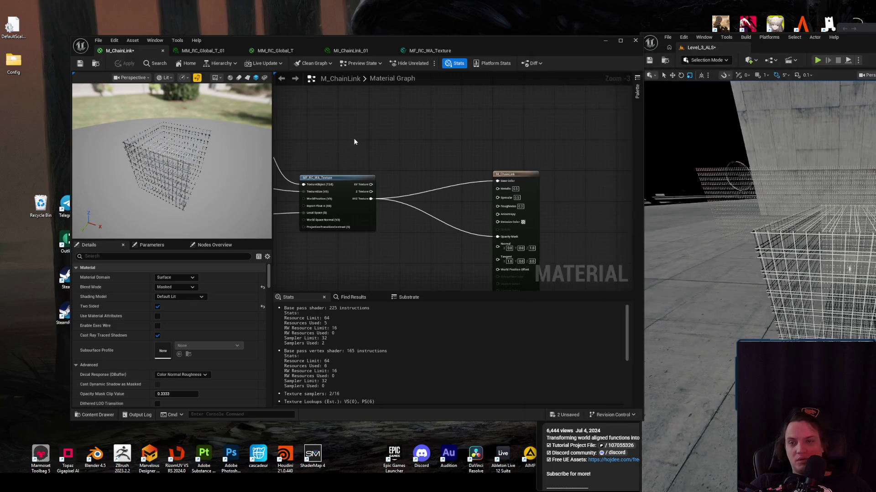
scroll(456, 205, down, 2)
scroll(509, 235, up, 2)
mouse_move(509, 235)
mouse_down()
mouse_move(517, 265)
mouse_move(484, 160)
mouse_move(508, 89)
mouse_up()
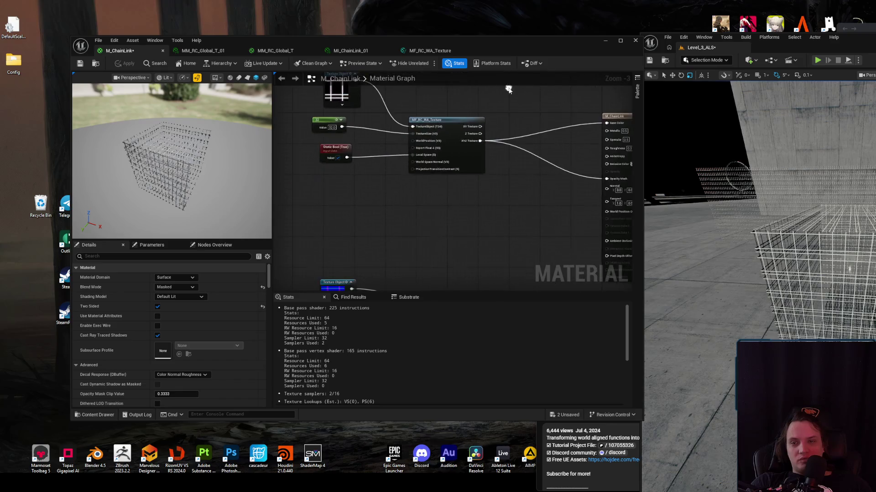
- Pan the graph to the WorldAlignedNormal function node and select it
click(463, 156)
click(406, 212)
right_click(407, 213)
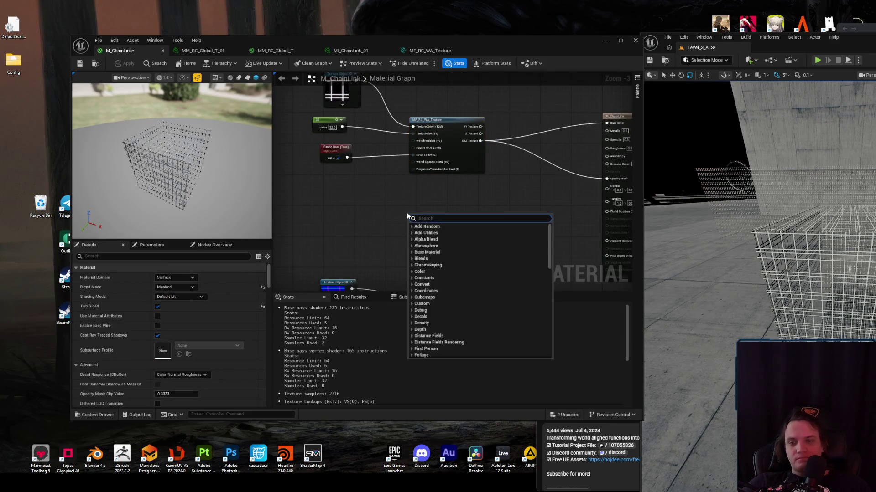
text(w)
key(Escape)
drag(390, 218, 388, 81)
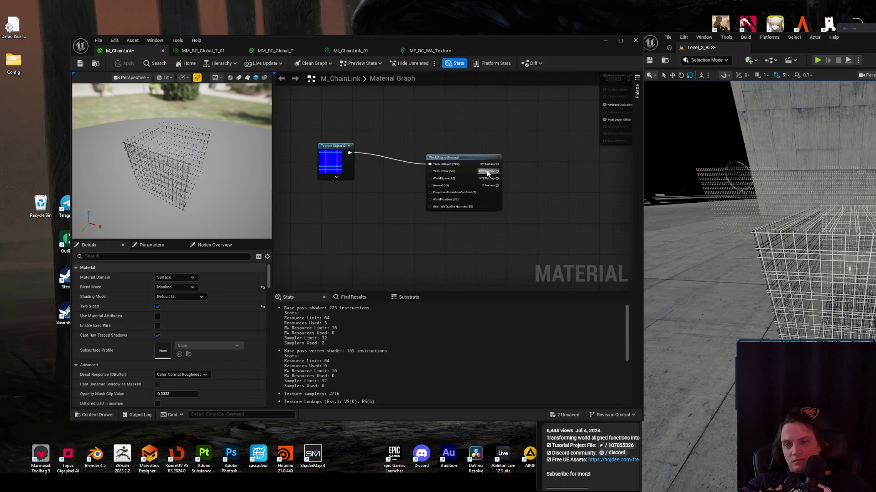
click(463, 157)
- Duplicate WorldAlignedNormal into the project's Functions folder and rename it MF_RC_WA_Normal
click(190, 287)
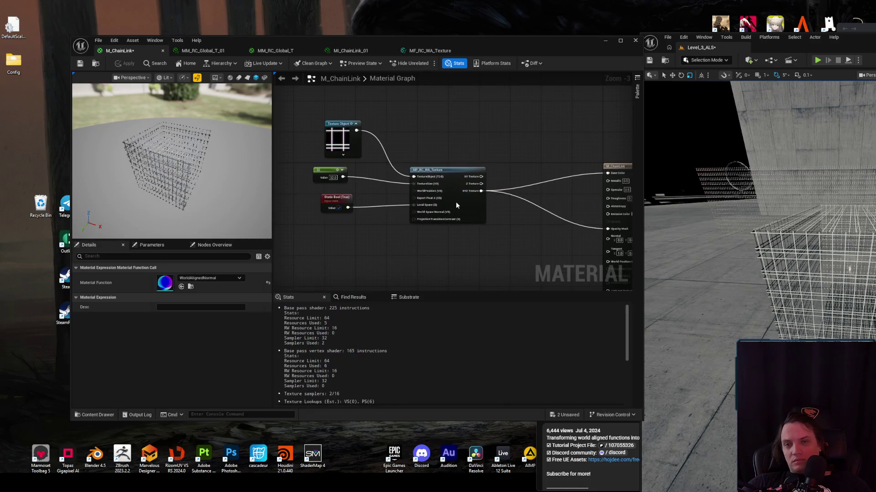
click(190, 288)
click(544, 272)
key(F2)
text(MF_RC_)
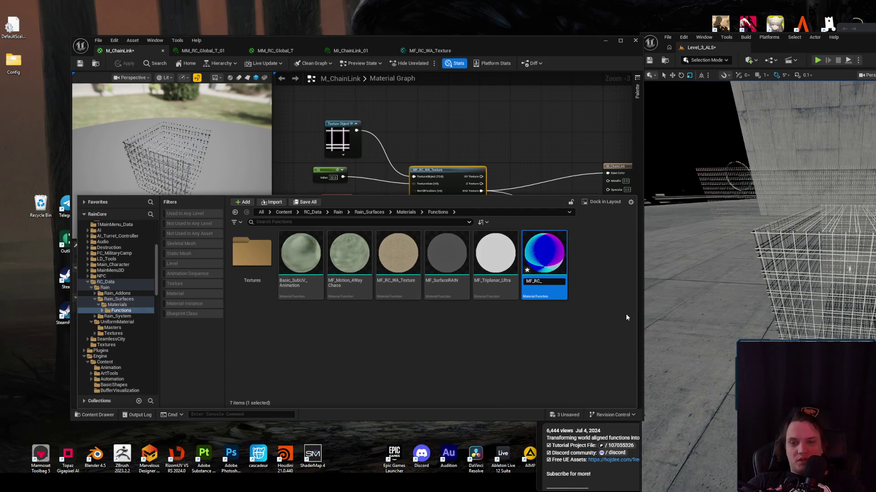
text(WA)
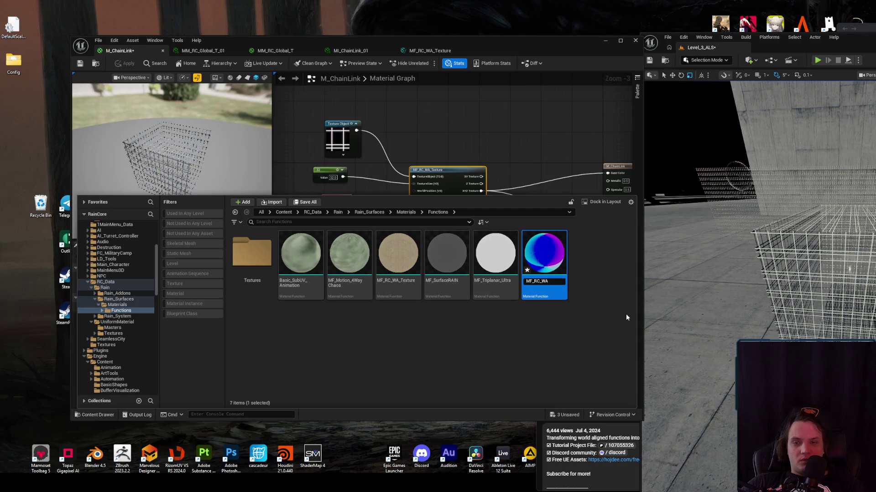
text(_NORmal)
key(Return)
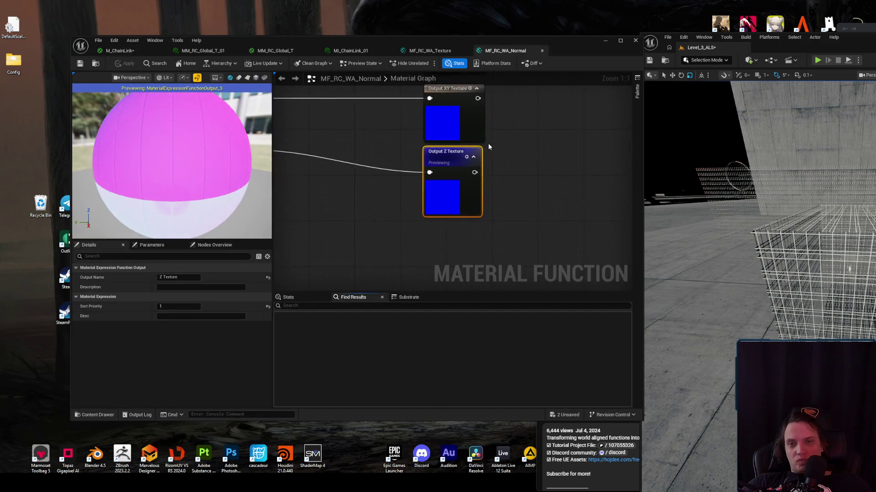
- Take the tutorial out of full screen and tile the material editor, level editor and browser side by side
key(alt+Tab)
double_click(710, 231)
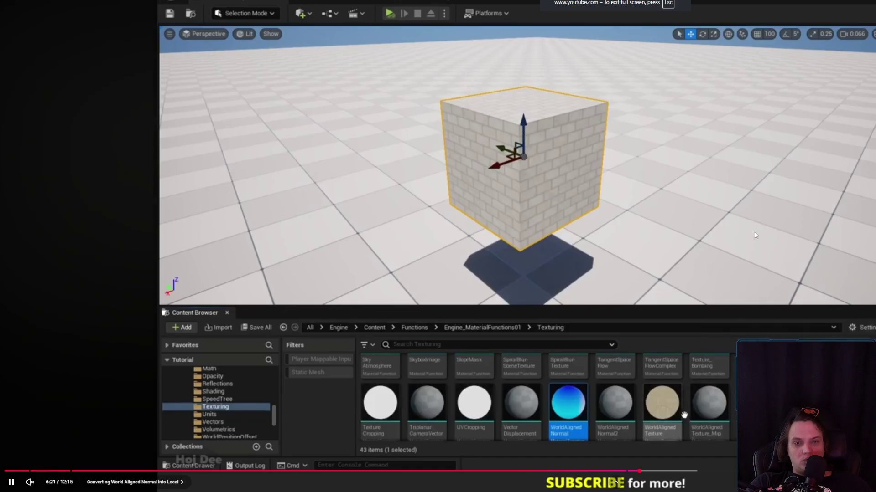
double_click(756, 235)
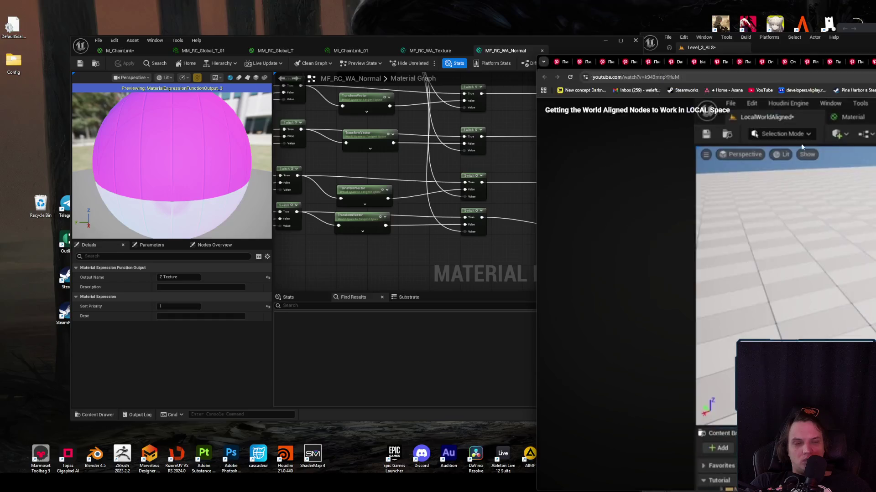
key(alt+Tab)
mouse_move(308, 51)
mouse_down()
mouse_move(464, 60)
mouse_move(829, 119)
mouse_move(864, 131)
mouse_move(860, 142)
mouse_up()
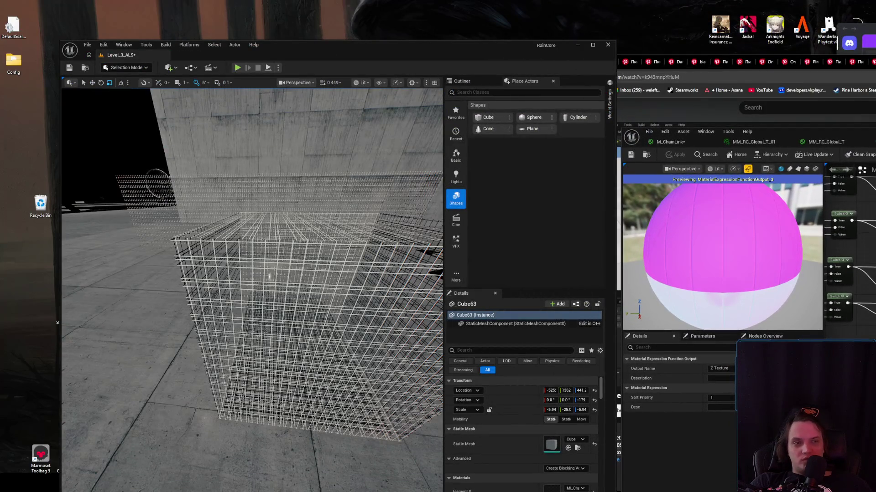
key(alt+Tab)
mouse_move(91, 41)
mouse_down()
mouse_move(518, 43)
mouse_move(696, 60)
mouse_move(658, 47)
mouse_up()
mouse_move(510, 71)
mouse_down()
mouse_move(573, 59)
mouse_move(625, 21)
mouse_move(646, 18)
mouse_up()
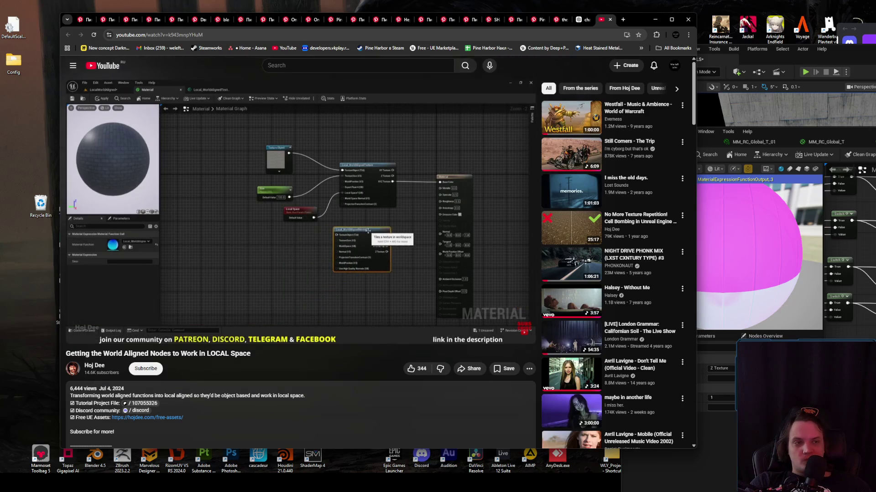
- Shift the level editor window and preview the Z Texture output on the sphere
key(alt+Tab)
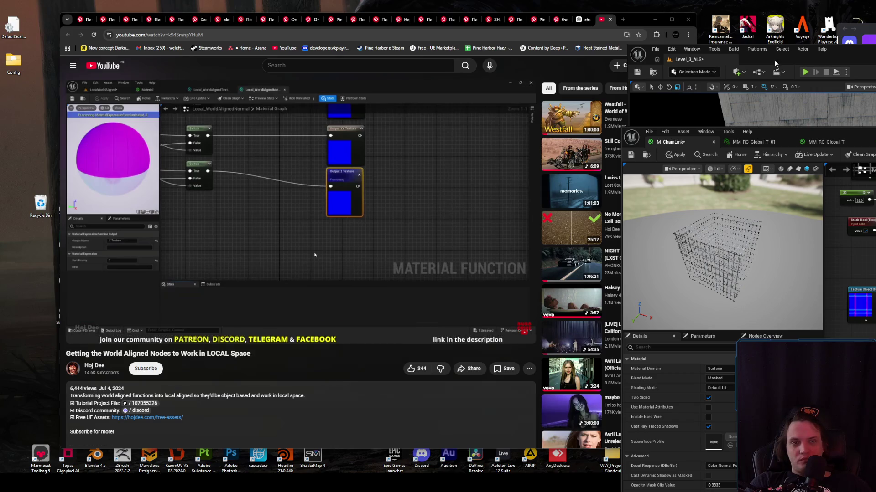
drag(775, 63, 857, 42)
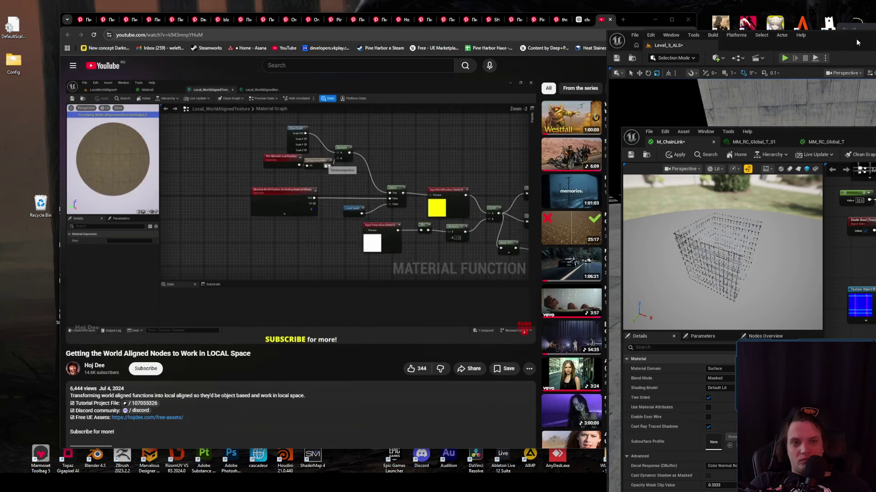
click(841, 184)
key(space)
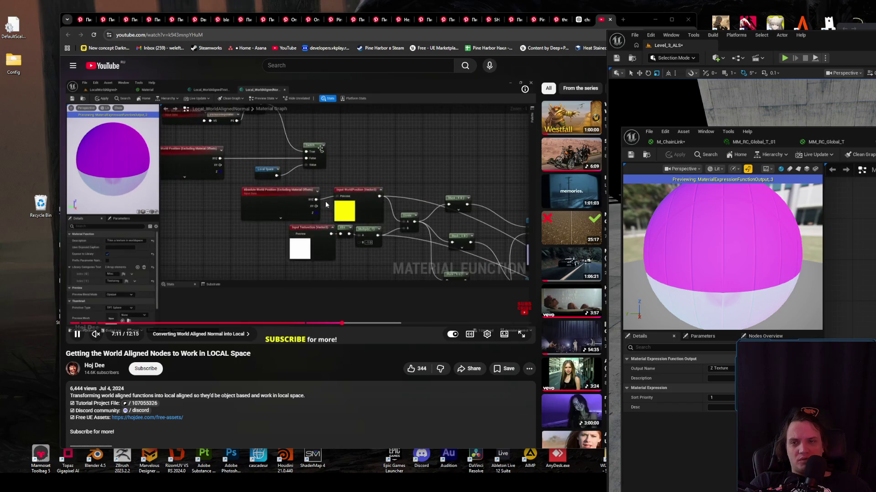
click(326, 205)
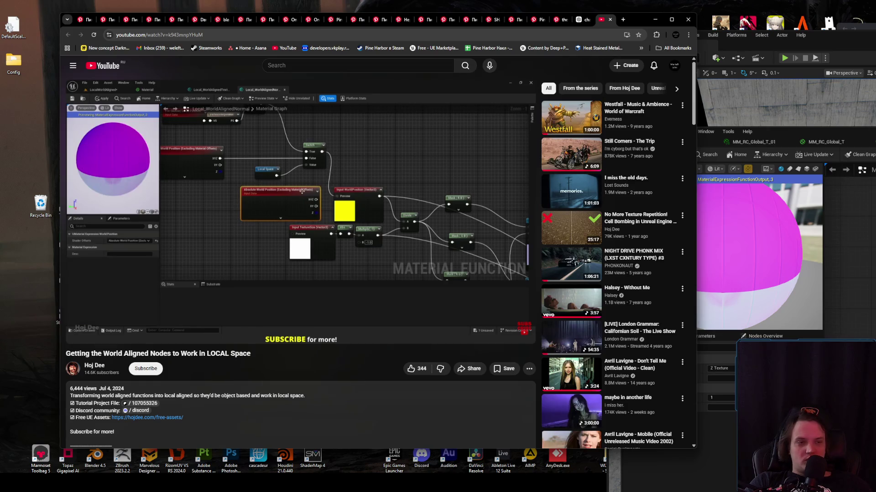
key(alt+Tab)
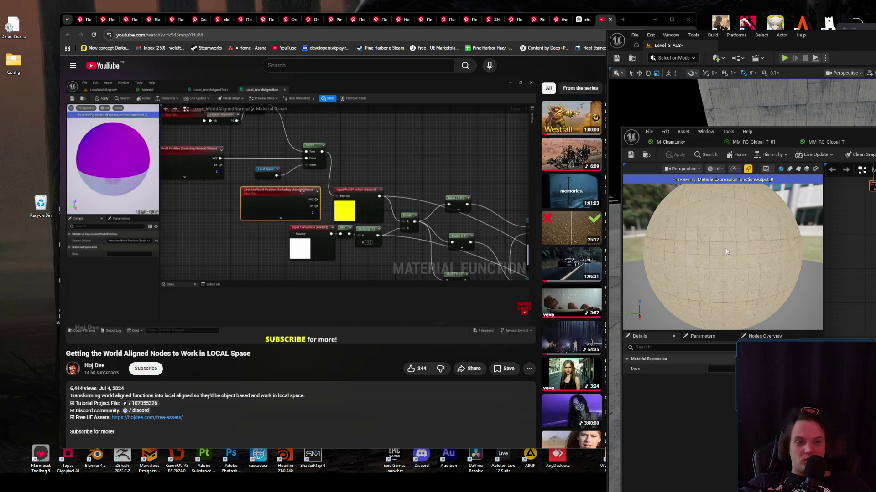
- Preview Z Texture again, select the Switch node, and resume the tutorial toward the normal-conversion chapter
click(849, 219)
key(Delete)
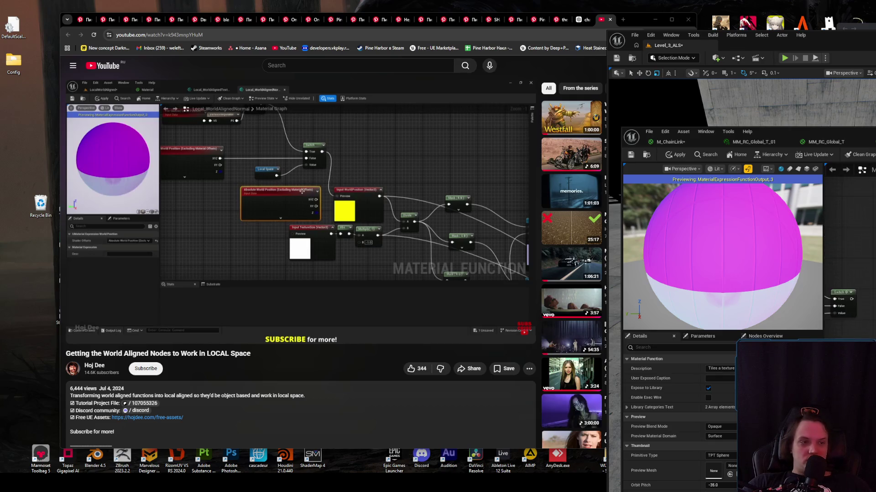
click(864, 312)
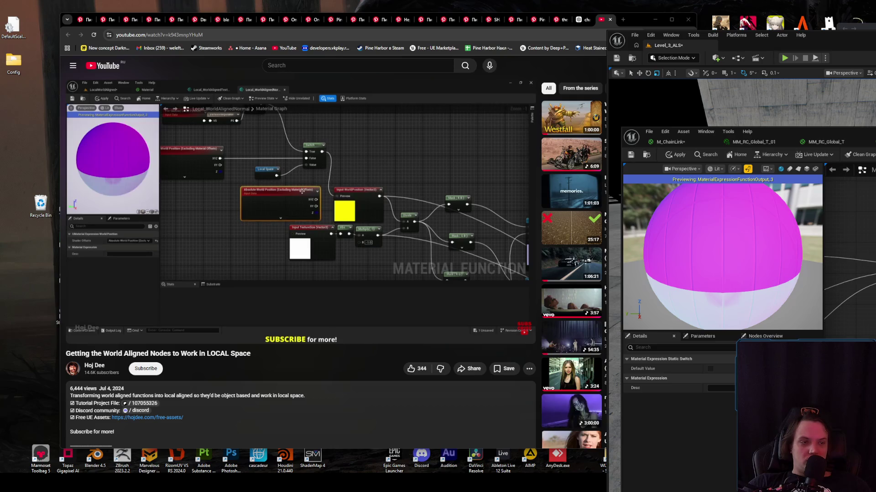
click(417, 237)
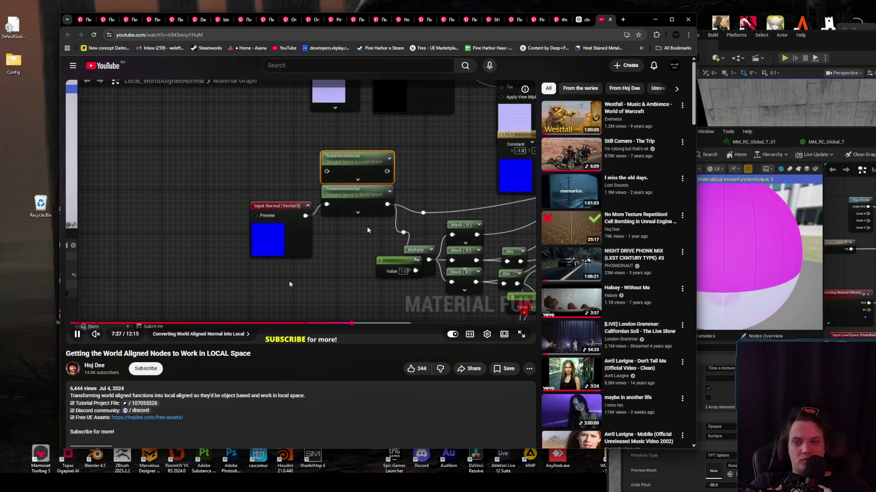
- Pause the tutorial at 7:28 and set the TransformVector node's destination to Local Space
click(392, 211)
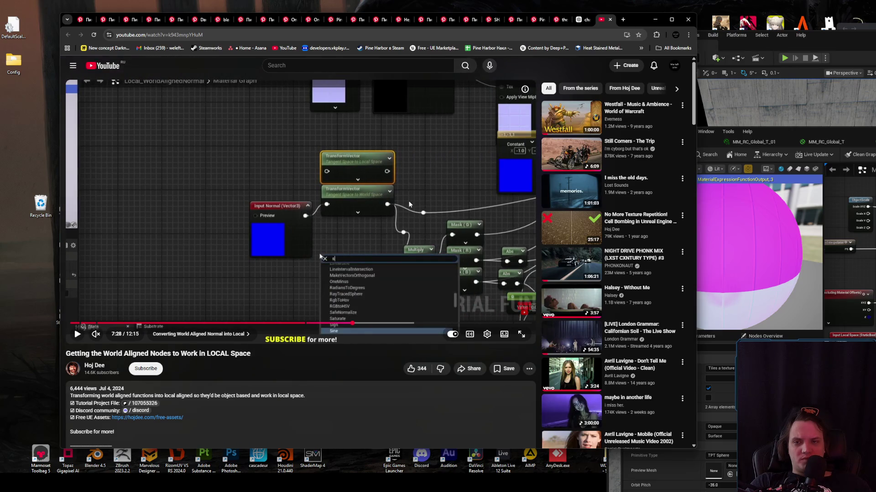
click(752, 255)
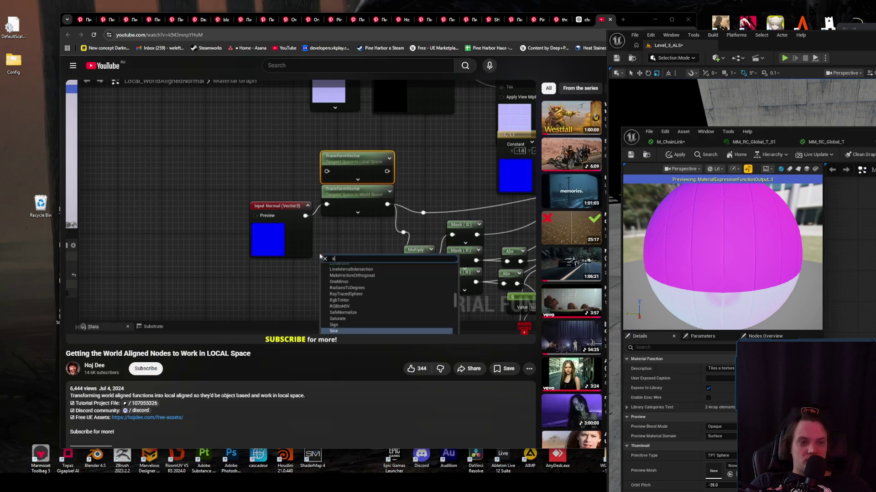
click(848, 388)
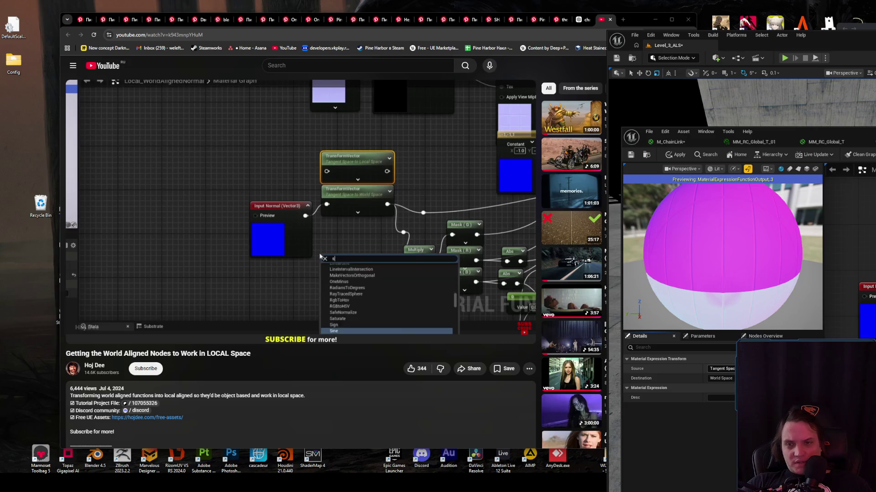
click(721, 379)
click(721, 393)
- Play the tutorial a bit further, then clear the selection and undo to reselect the static switch
click(296, 217)
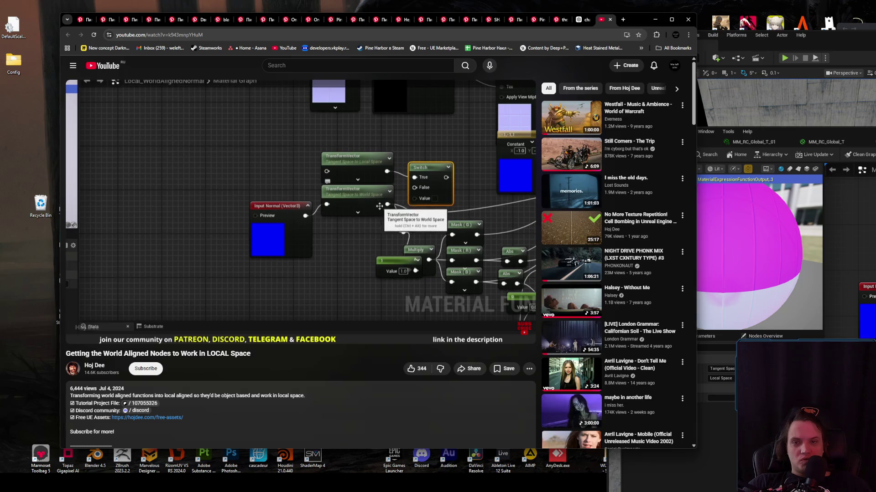
key(alt+Tab)
key(alt+Tab)
key(space)
key(alt+Tab)
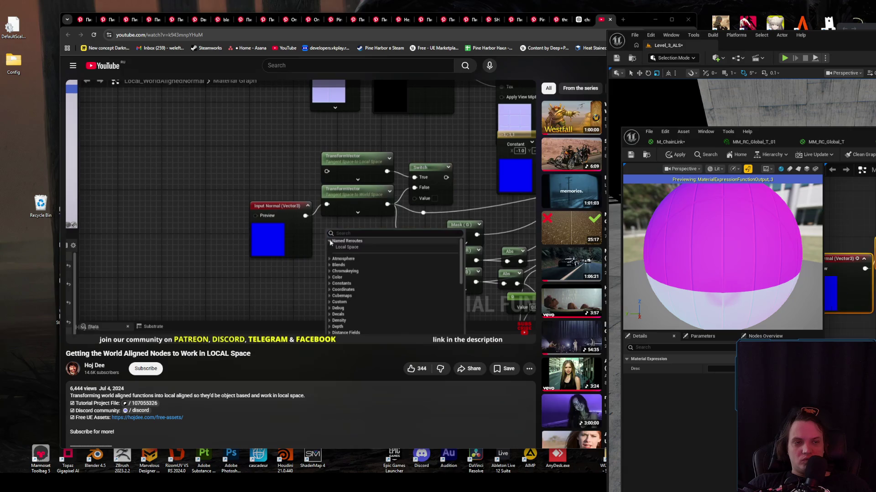
key(Escape)
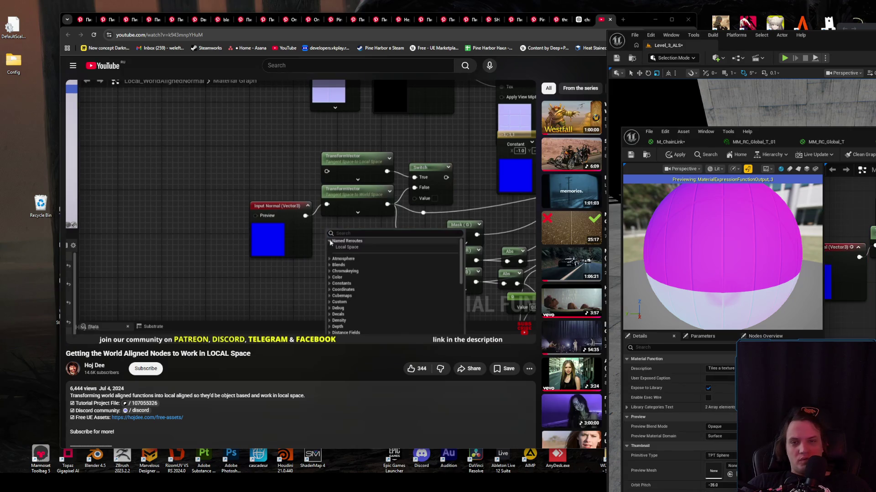
key(ctrl+z)
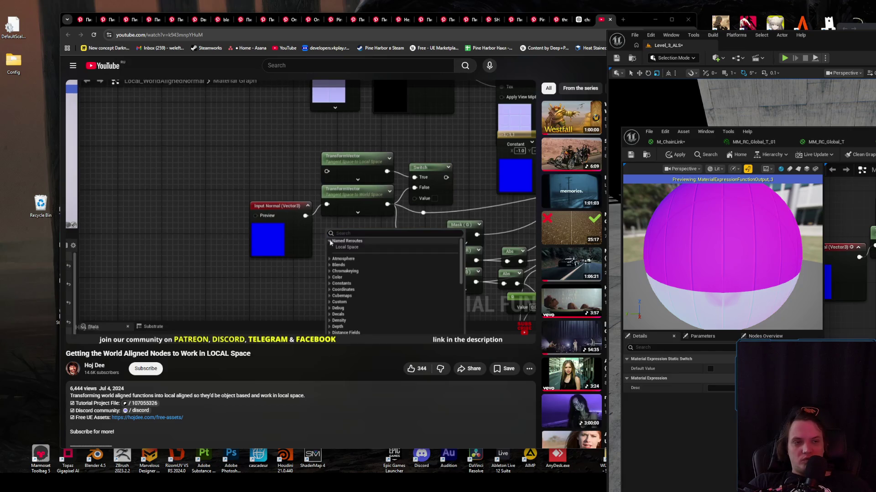
click(445, 221)
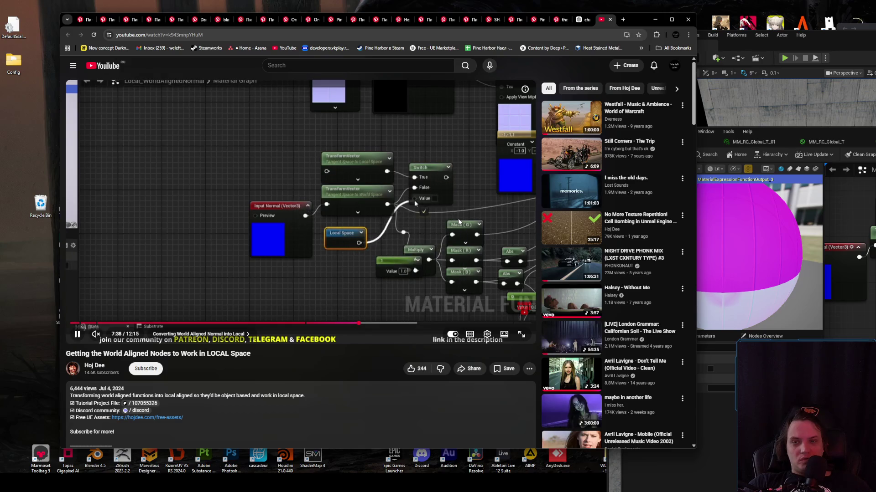
- Step through the tutorial's Local Space section past 8:15, comparing against the Unreal graph
click(533, 228)
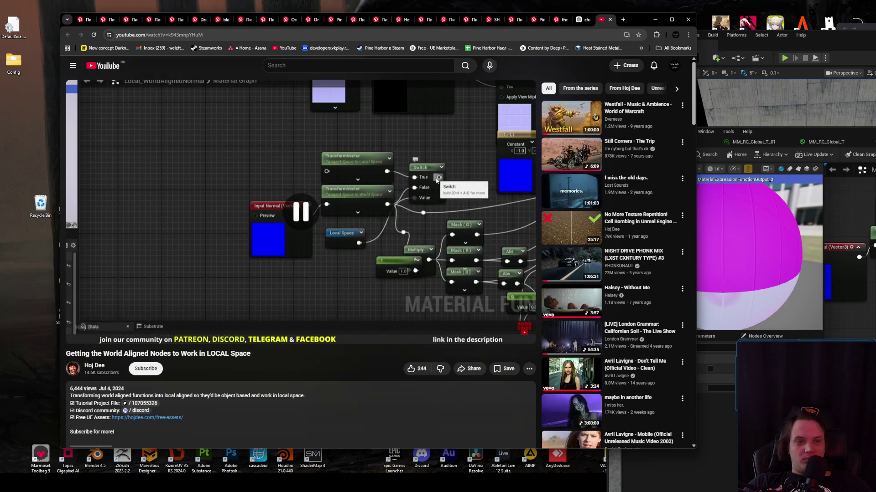
key(alt+Tab)
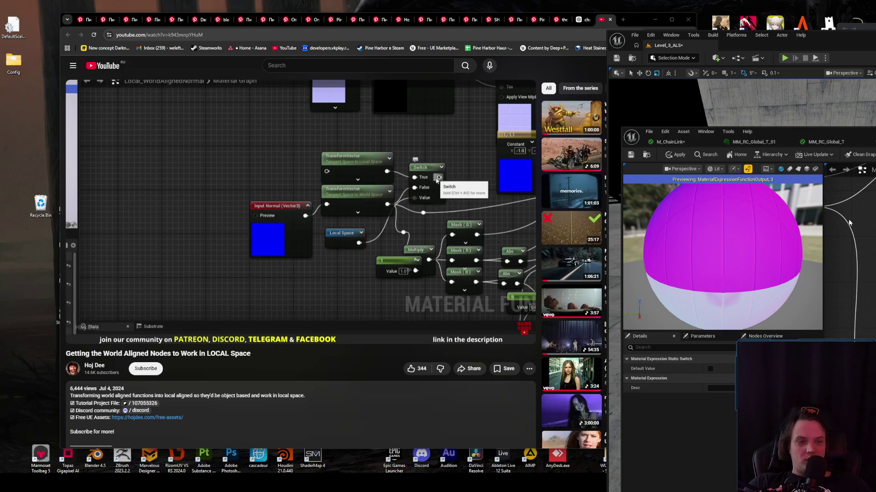
scroll(850, 256, up, 2)
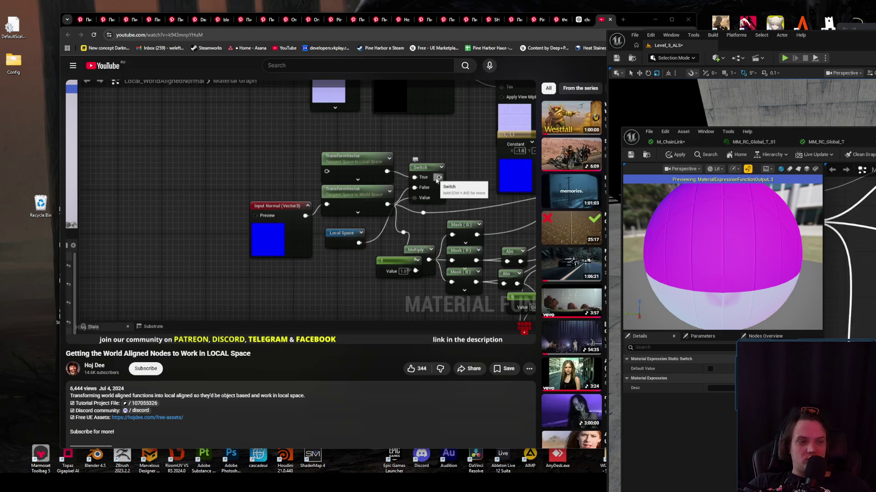
click(321, 220)
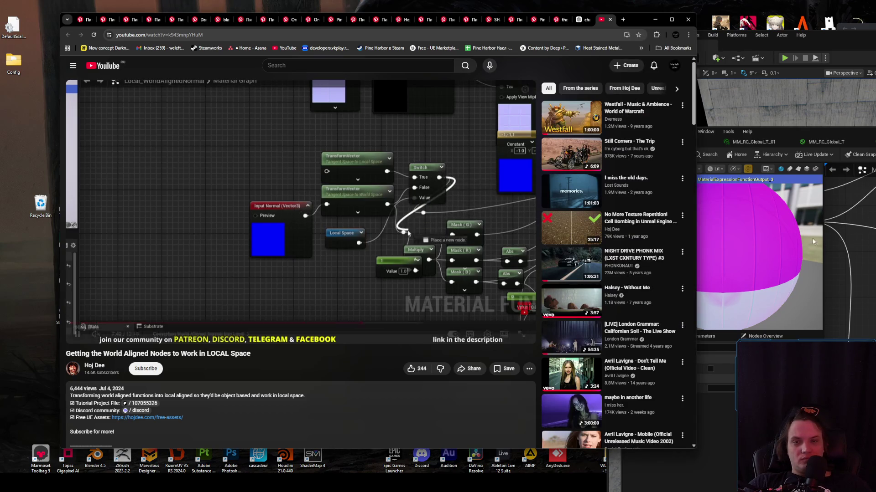
click(396, 210)
key(alt+Tab)
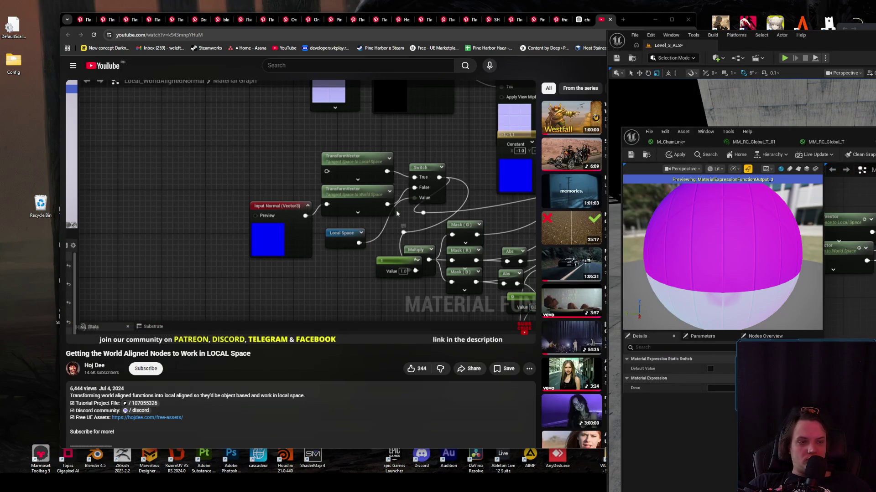
click(395, 210)
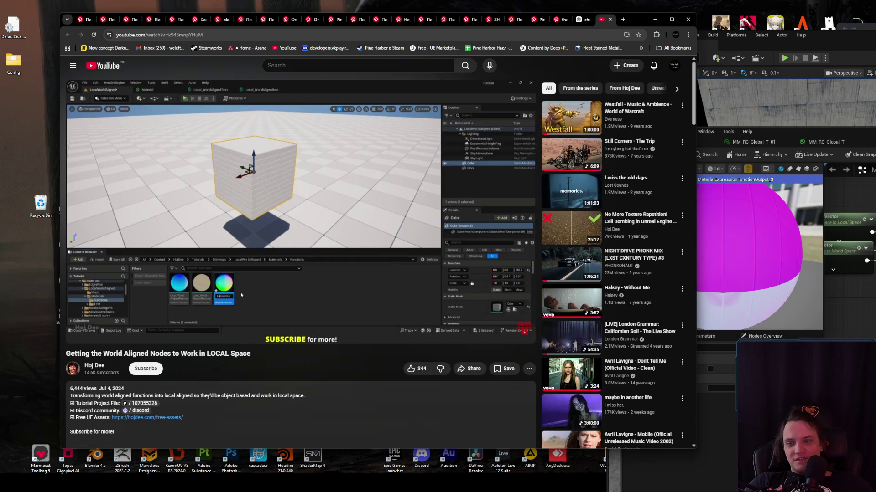
- Locate the Material Function Call's asset among engine and project function folders, then resume the tutorial
click(337, 275)
key(alt+Tab)
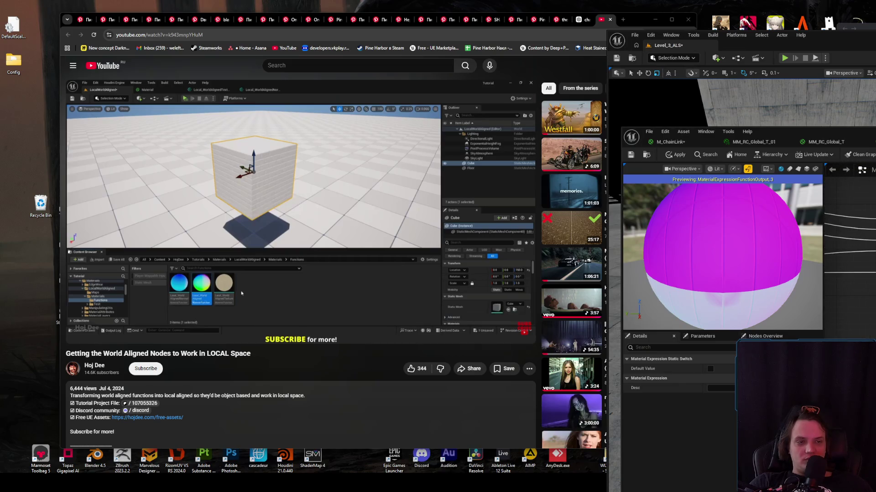
click(848, 411)
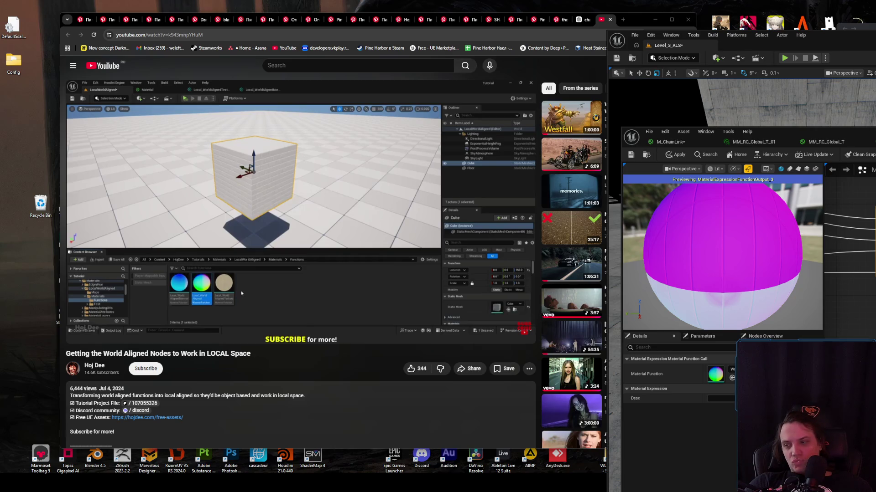
click(732, 377)
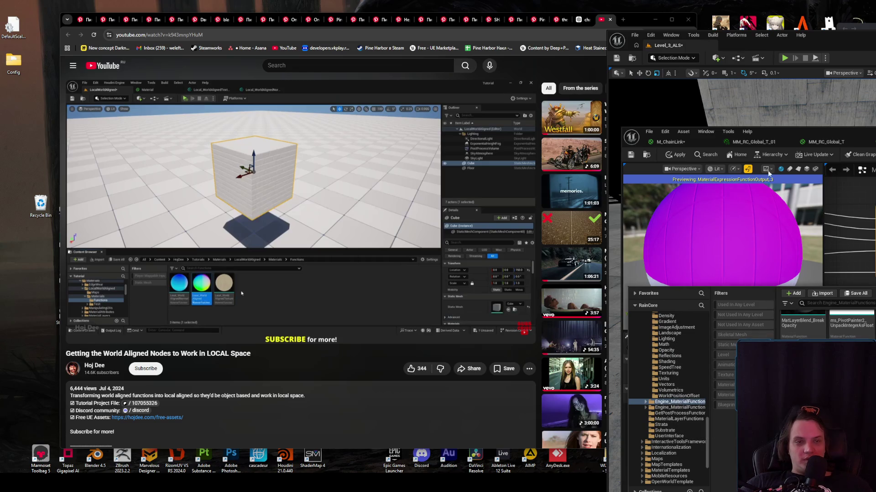
key(ctrl+space)
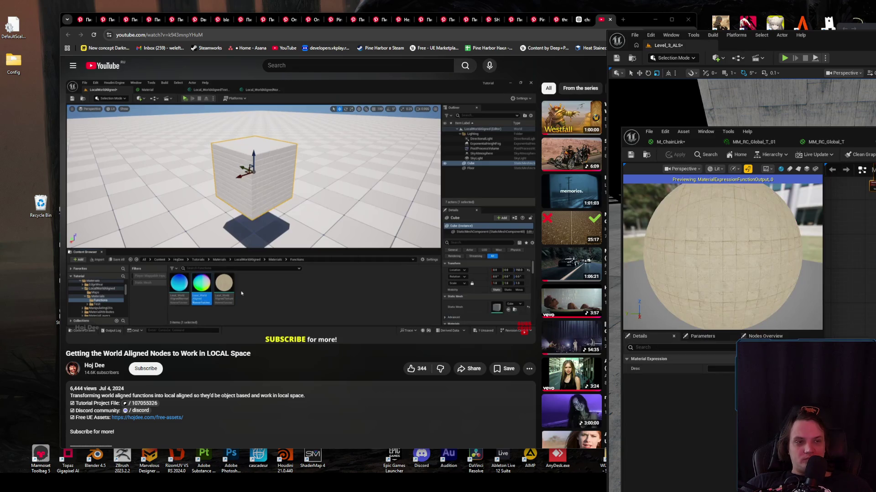
click(647, 155)
key(ctrl+space)
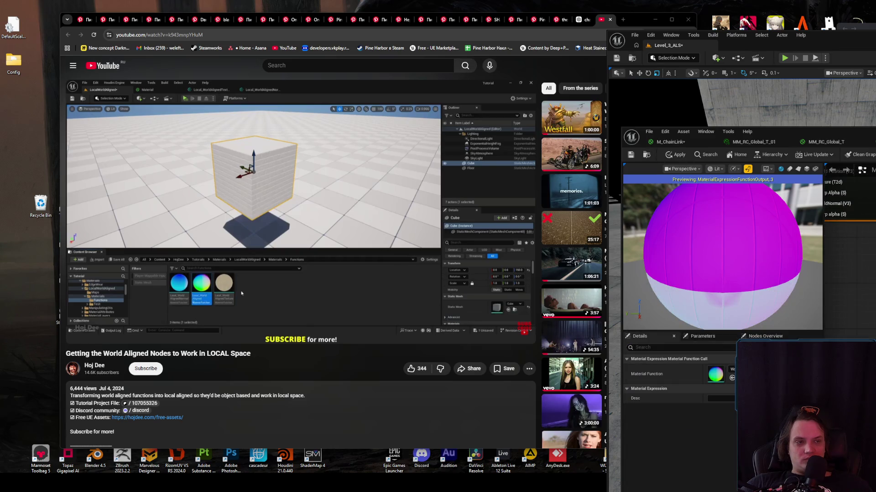
click(647, 155)
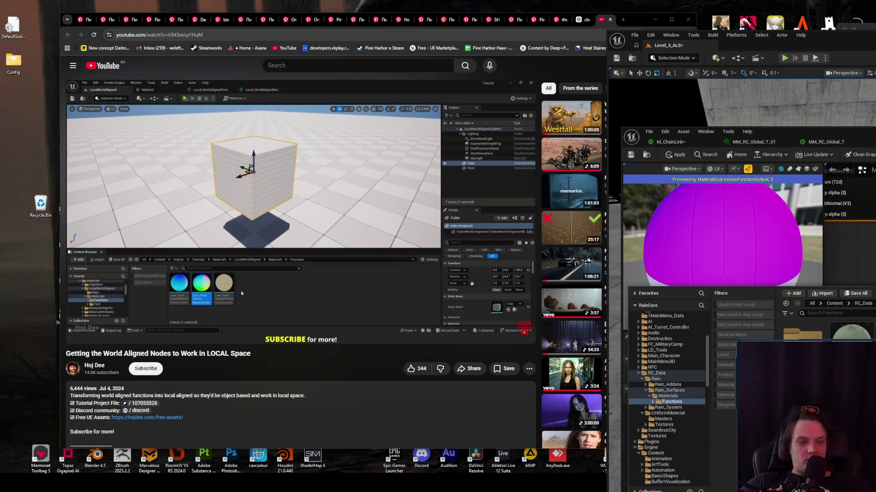
key(ctrl+space)
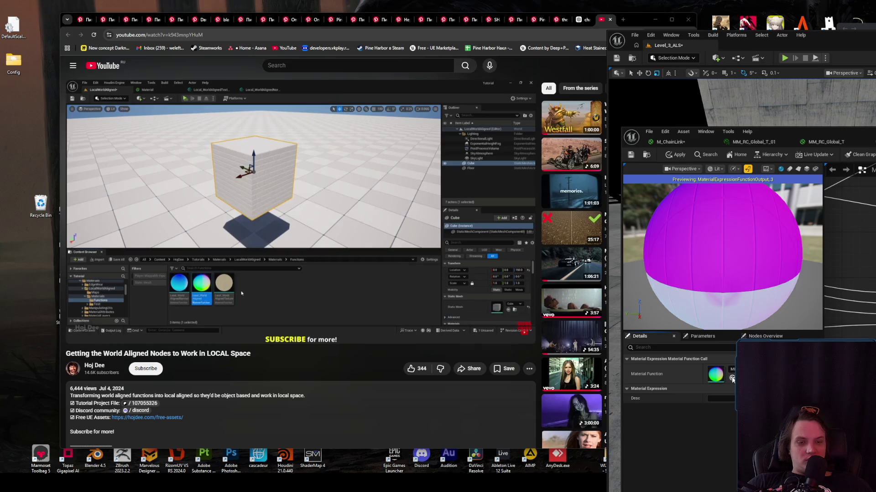
click(417, 157)
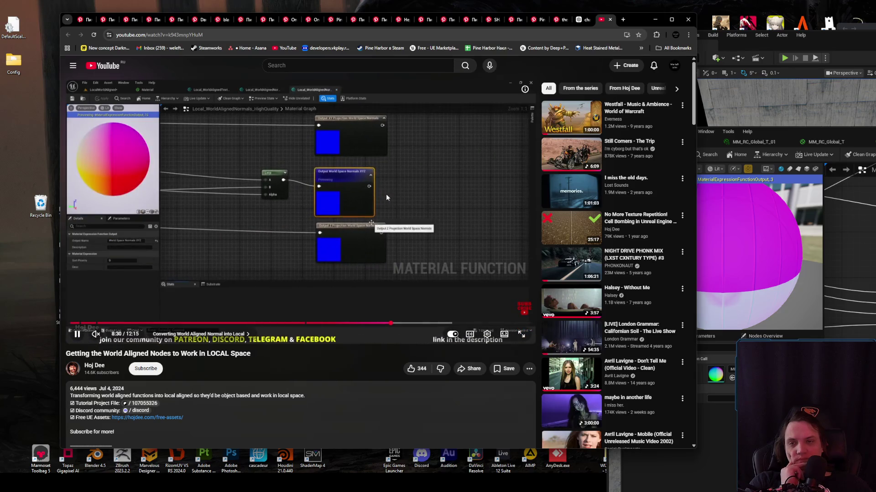
- Pause the tutorial and marquee-select the nodes around Pre-Skinned Local Position in the graph
click(385, 193)
key(alt+Tab)
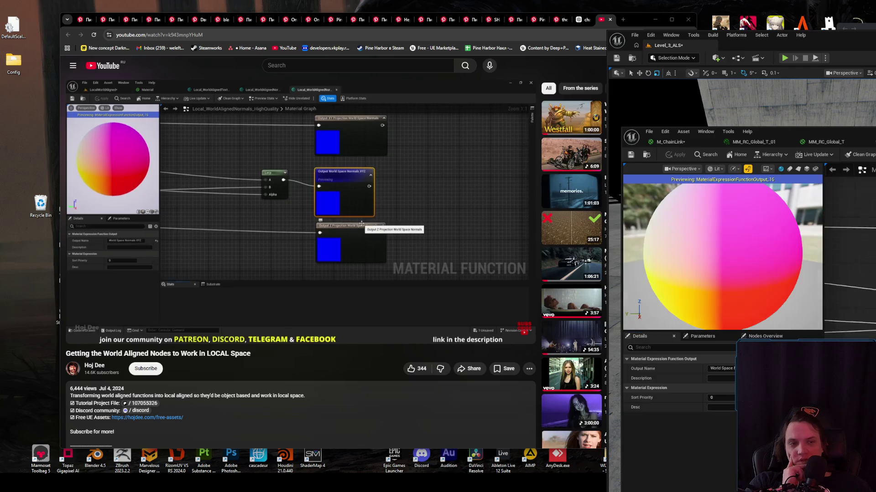
click(409, 247)
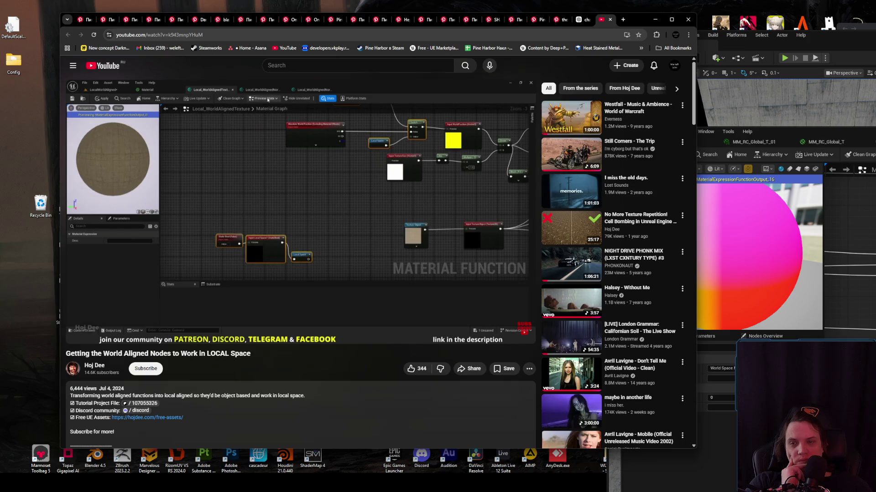
click(354, 238)
key(alt+Tab)
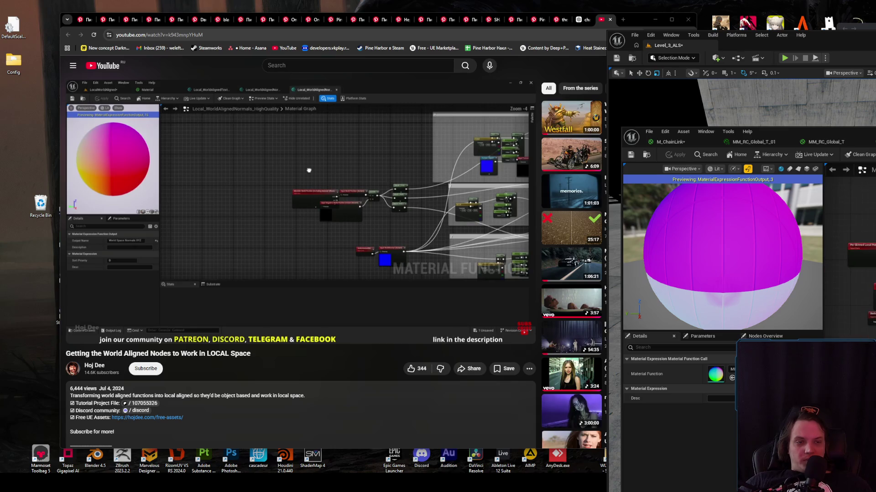
drag(844, 201, 875, 302)
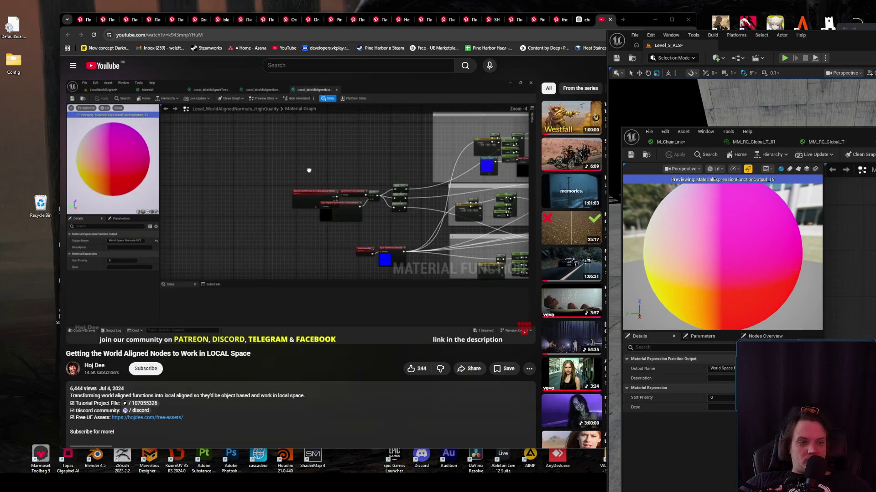
key(ctrl+v)
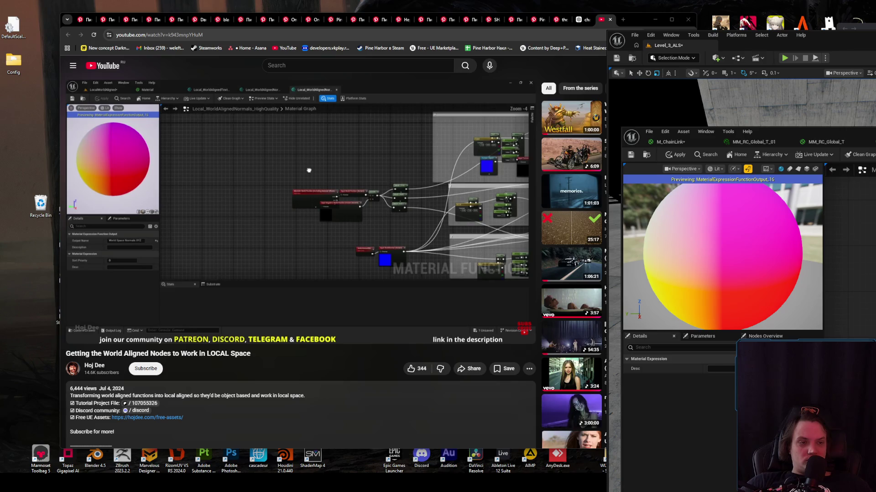
- Play and pause the tutorial in short bursts up to about 8:53, checking Unreal between
click(337, 207)
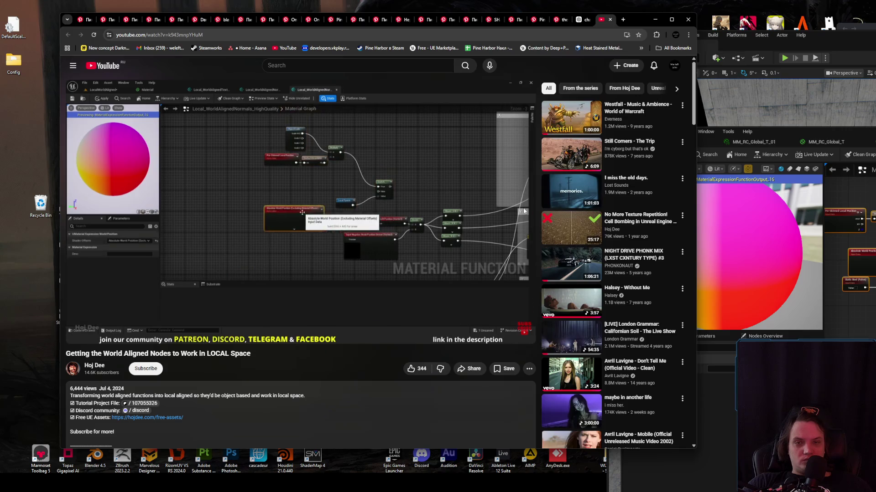
click(521, 239)
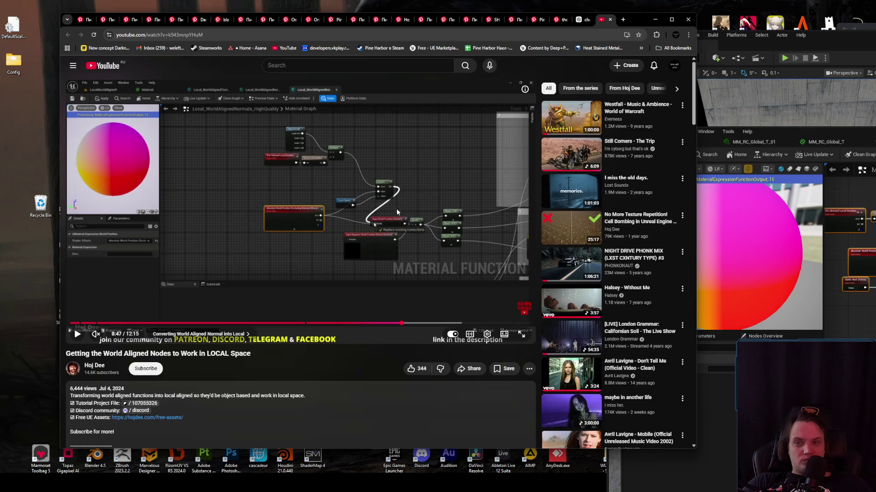
key(alt+Tab)
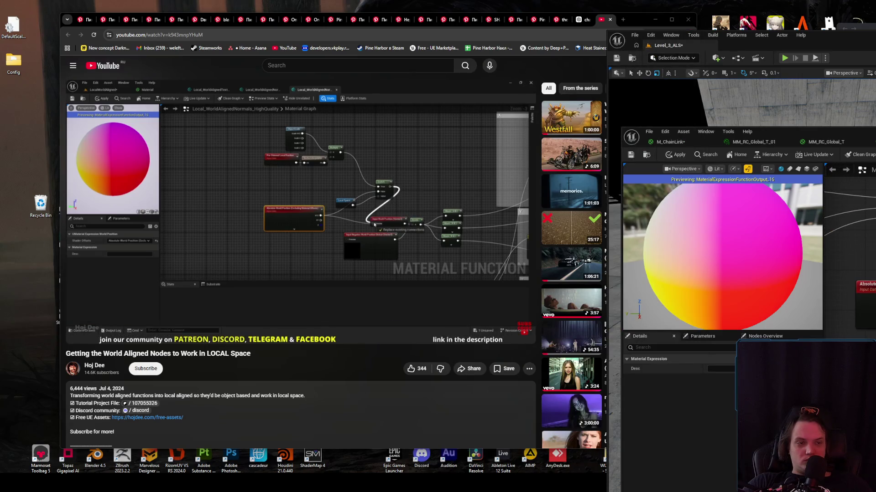
click(428, 242)
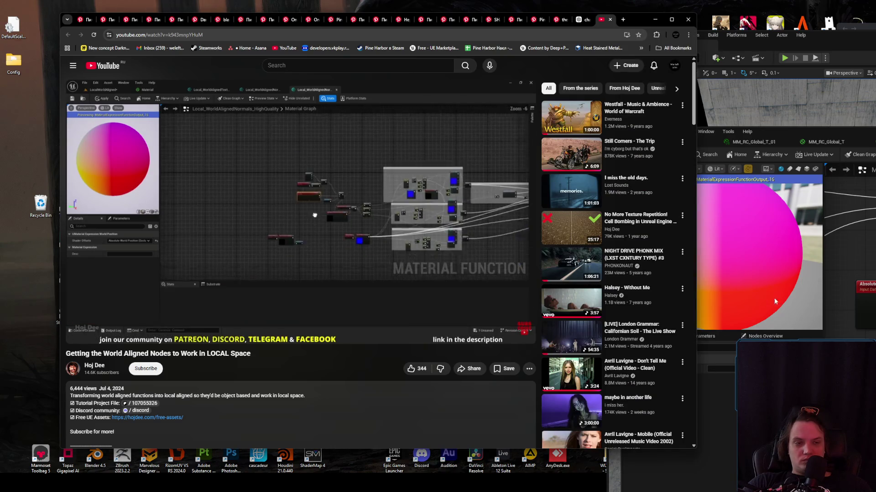
key(space)
key(alt+Tab)
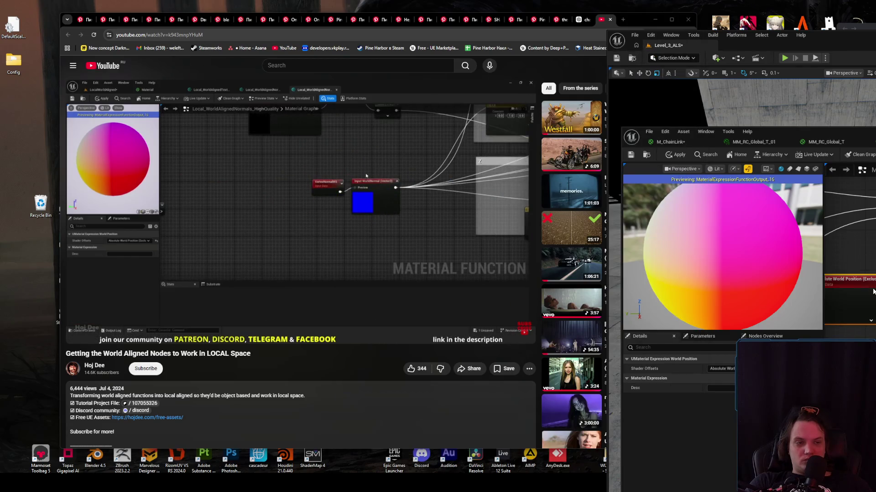
click(479, 258)
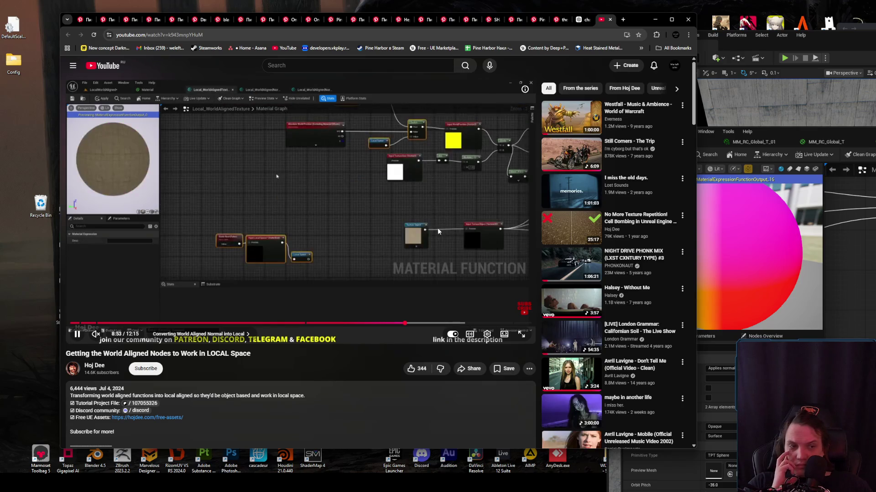
key(Left)
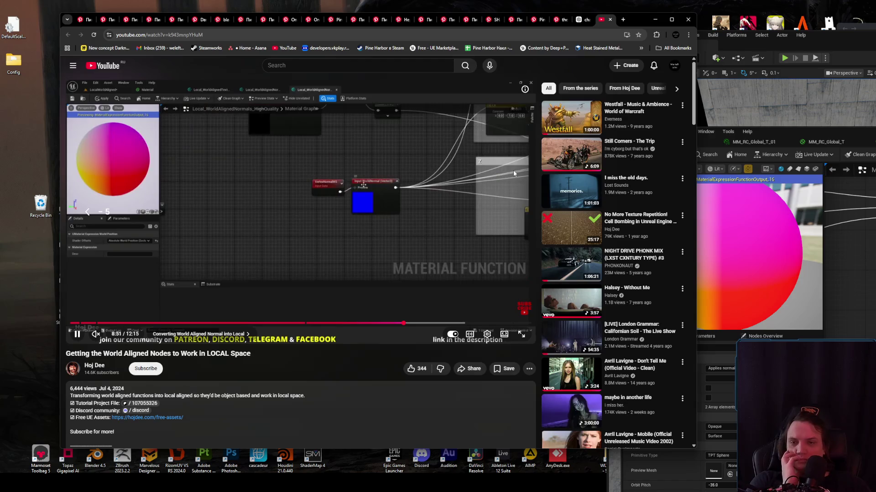
key(Left)
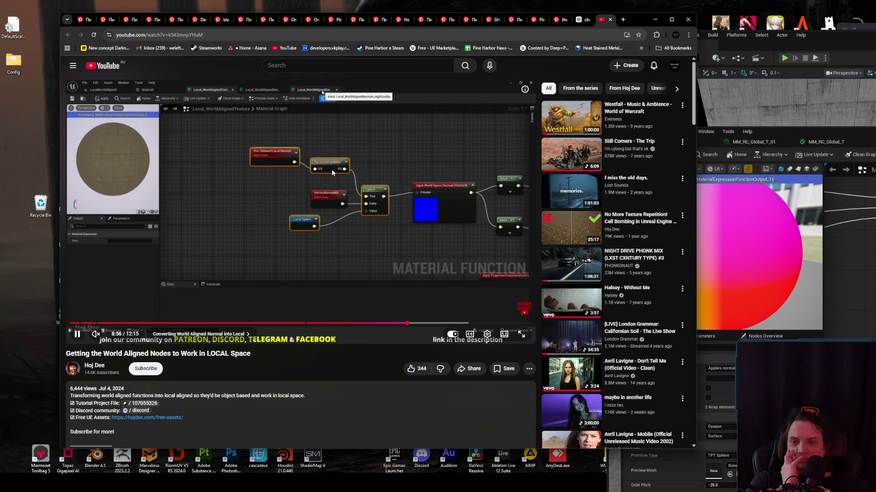
click(332, 172)
key(alt+Tab)
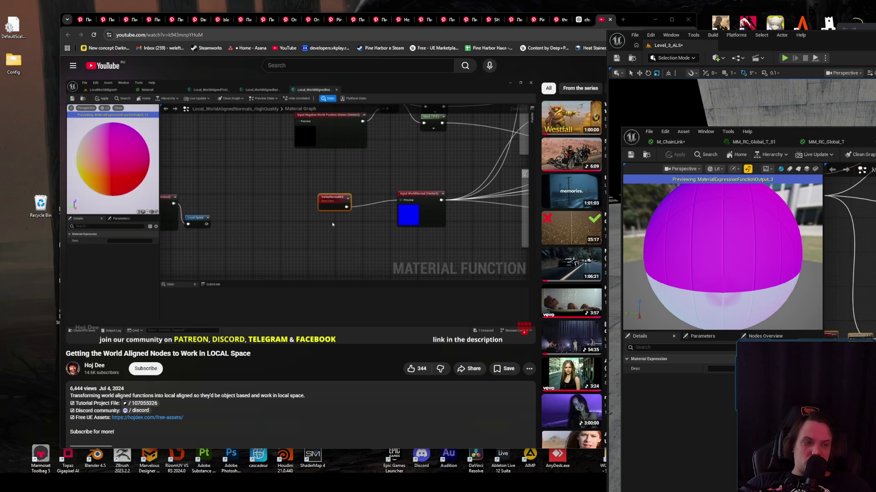
key(Delete)
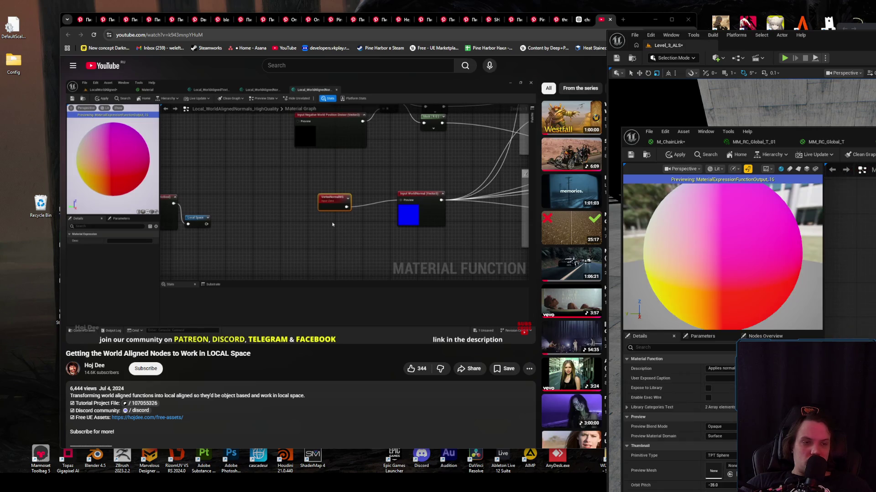
key(ctrl+z)
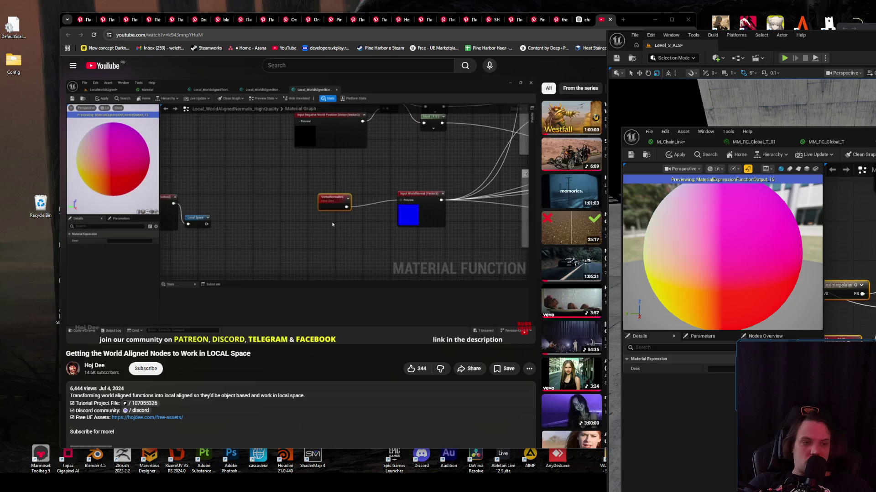
click(427, 210)
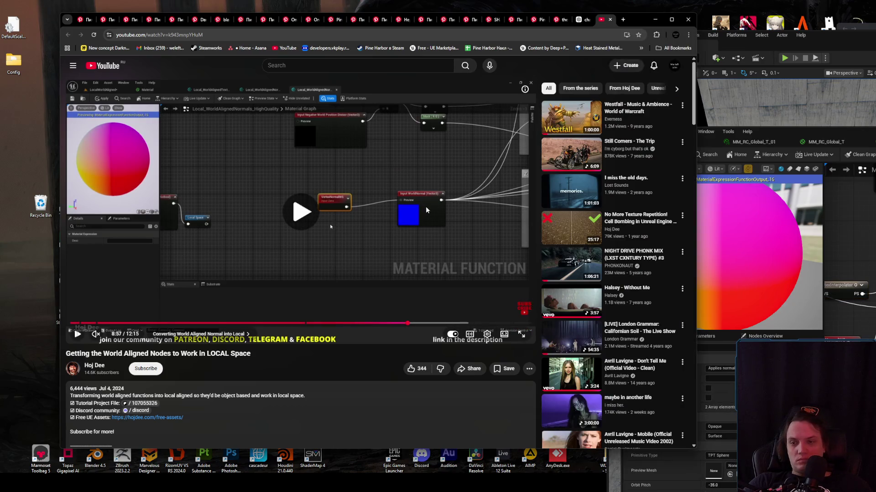
click(427, 210)
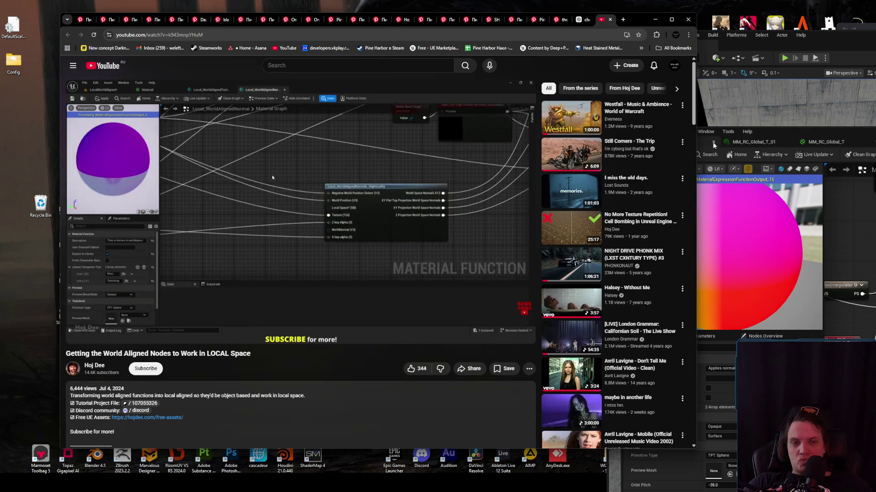
- Apply and save the material function changes in Unreal, then resume the tutorial video
key(alt+Tab)
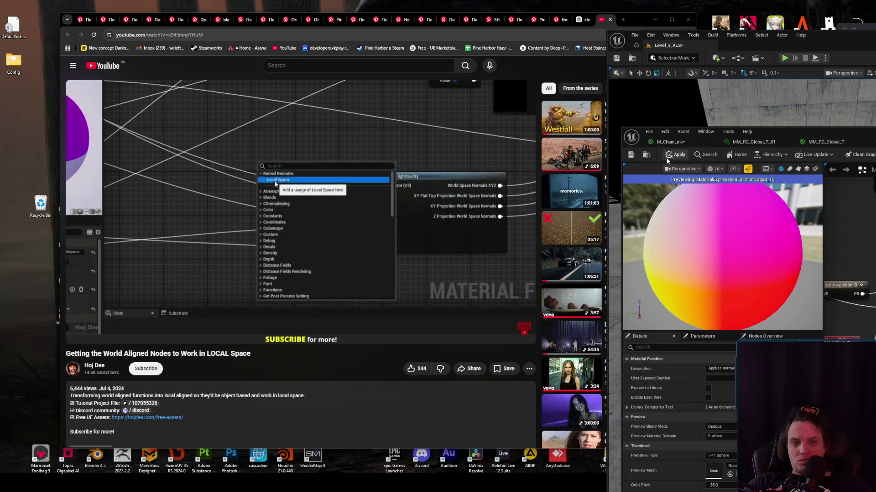
click(631, 155)
click(429, 240)
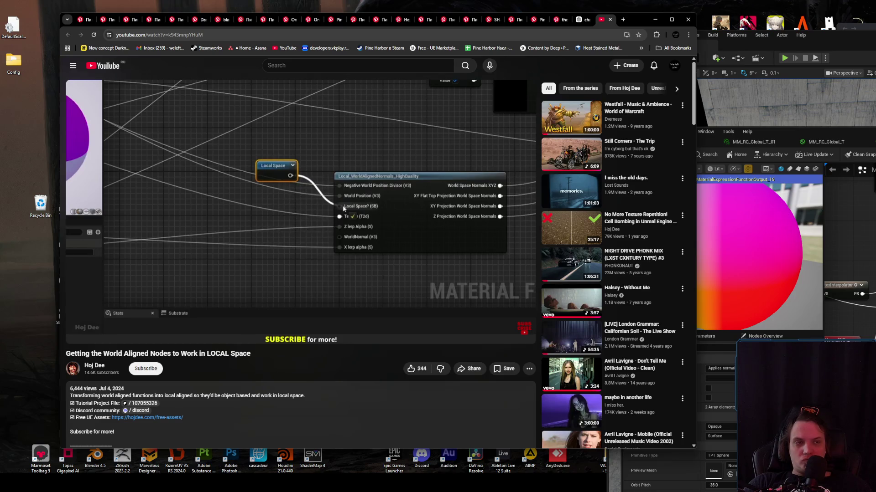
key(alt+Tab)
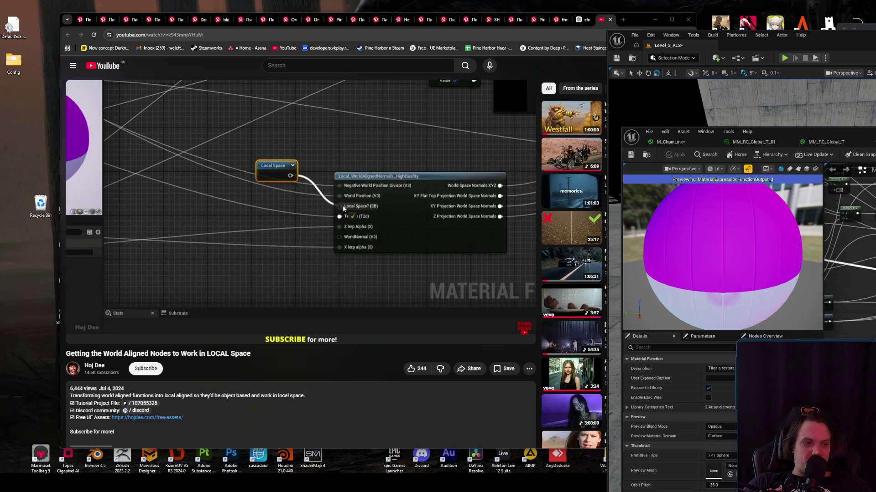
click(427, 221)
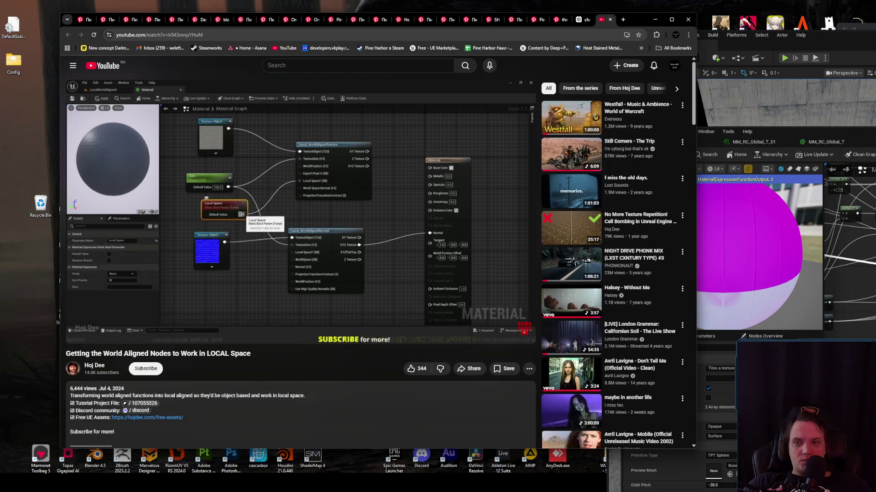
- Inspect the Static Bool setup in the M_ChainLink material graph
mouse_move(413, 227)
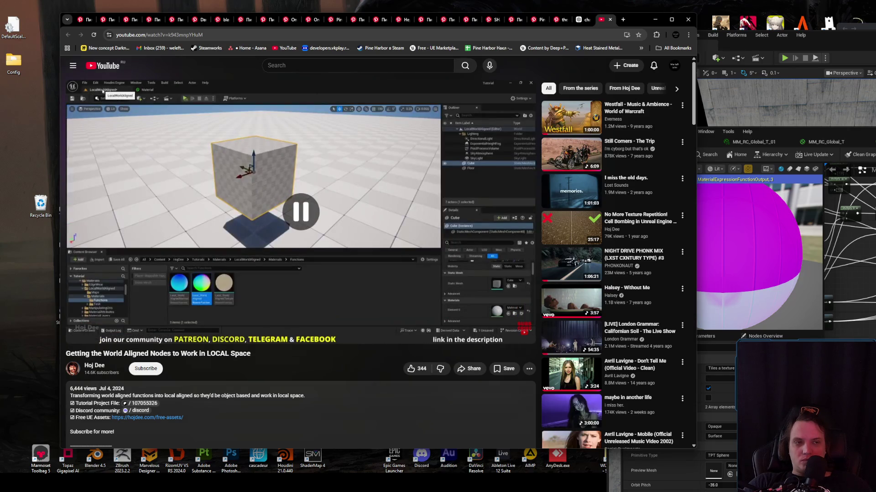
key(alt+Tab)
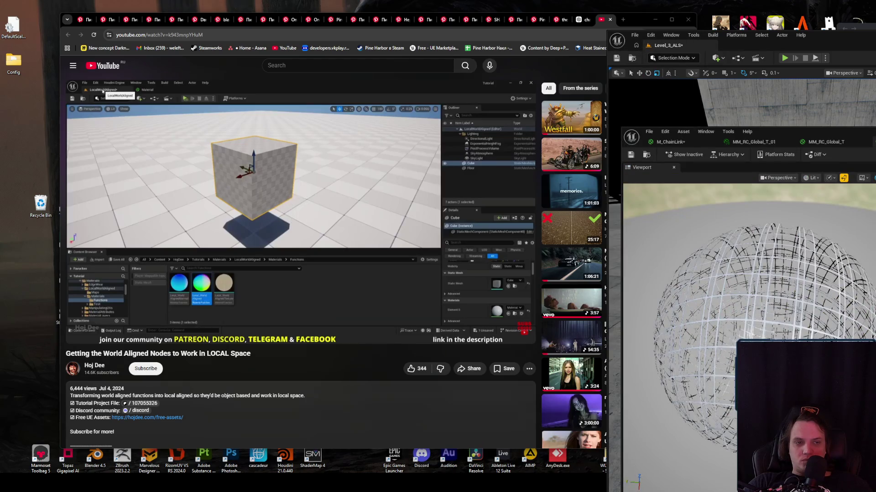
click(675, 142)
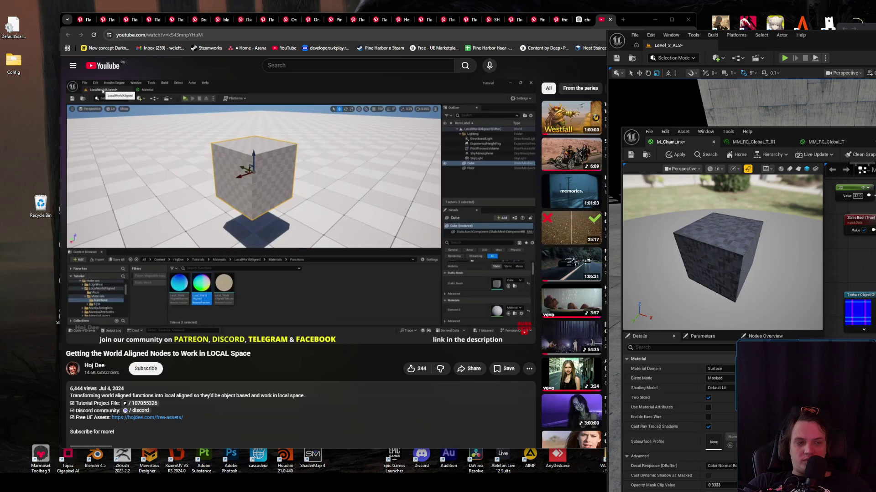
scroll(857, 297, up, 2)
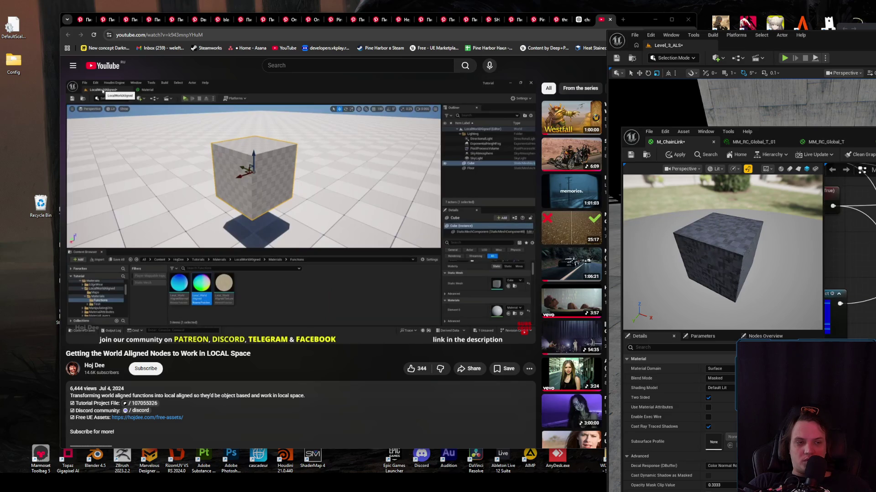
scroll(853, 273, down, 2)
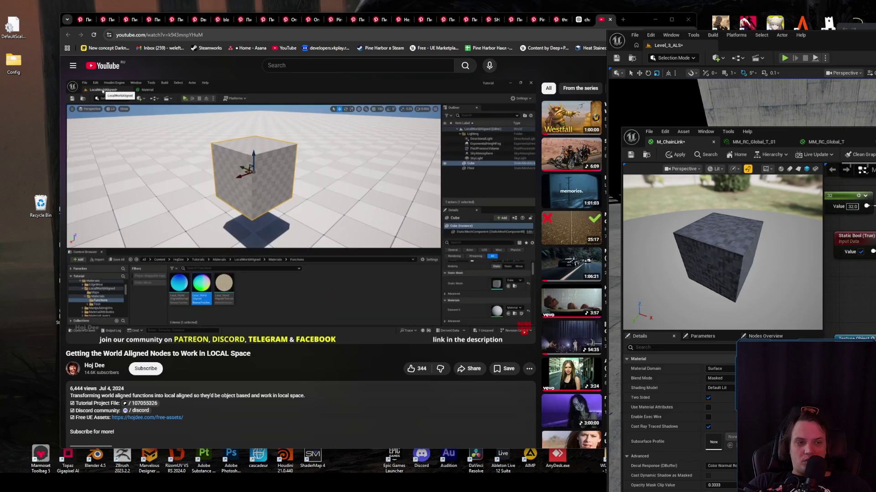
scroll(848, 255, down, 2)
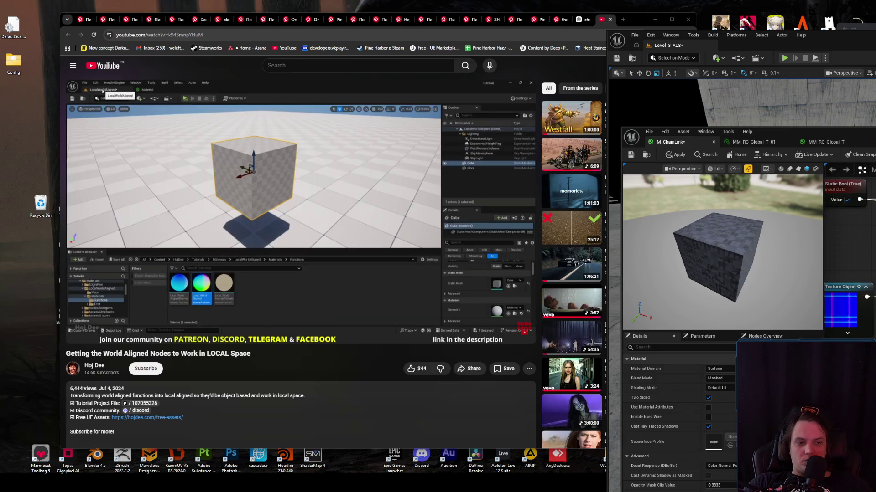
- Step the tutorial briefly forward and pause it again
click(409, 237)
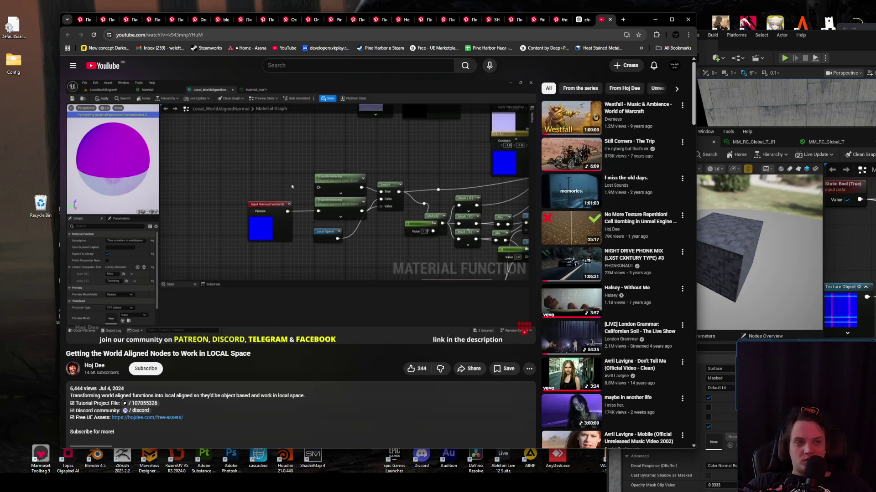
key(alt+Tab)
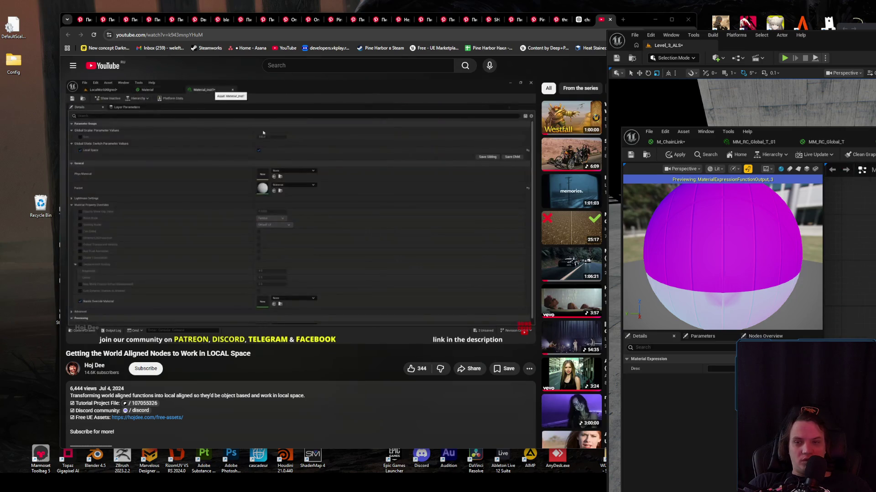
click(355, 232)
click(381, 233)
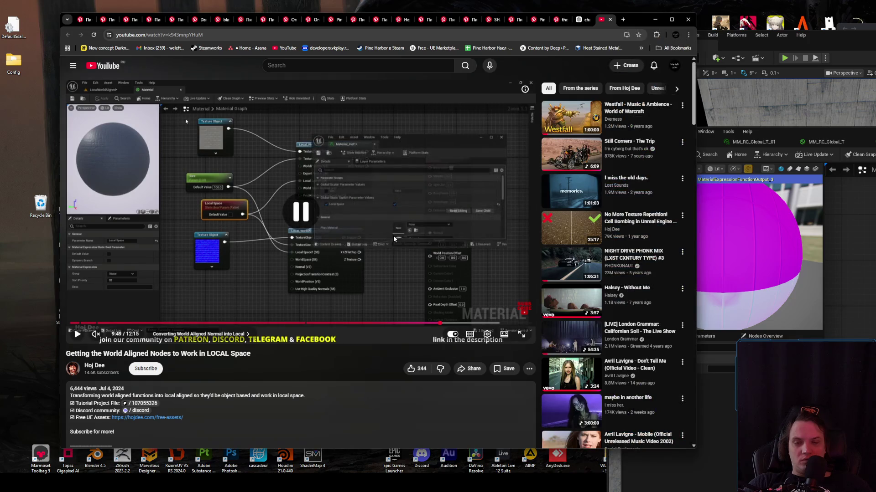
click(381, 232)
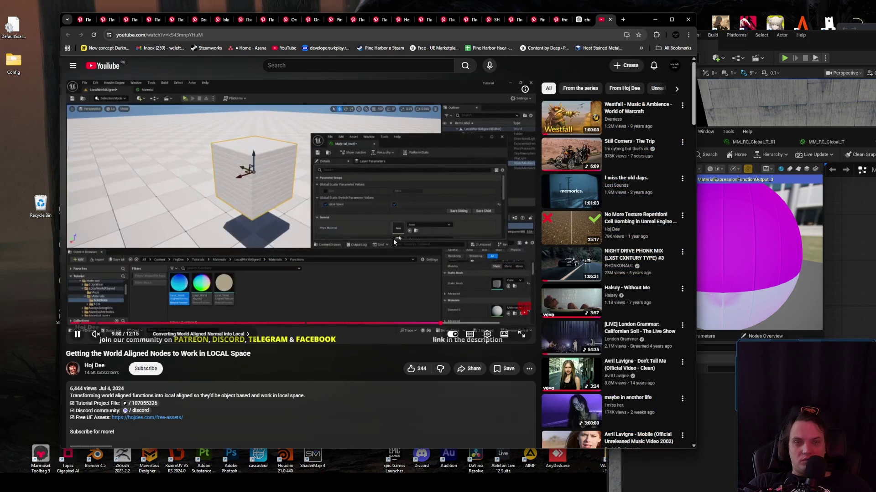
click(400, 248)
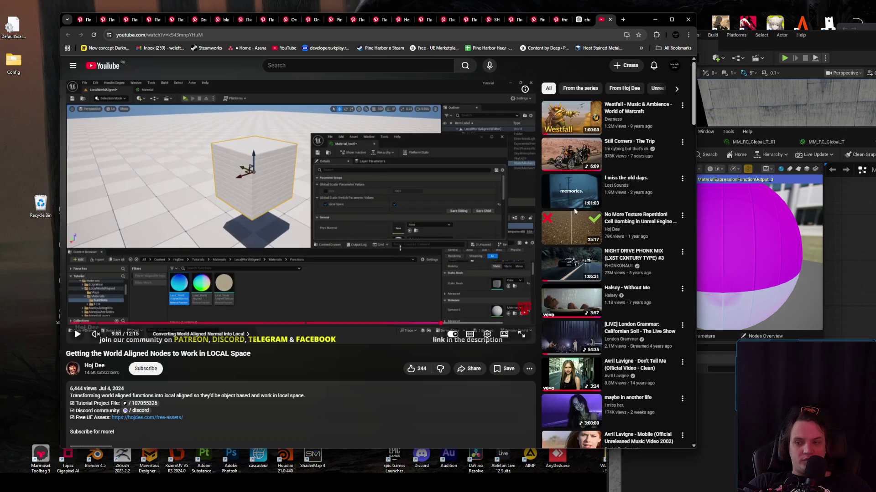
- Select the material function call node in the other material tab and open the Content Drawer
click(742, 180)
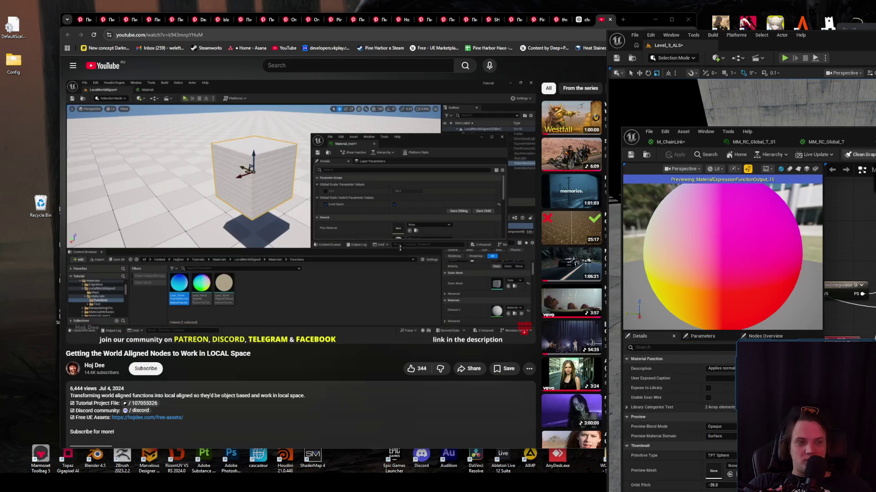
click(669, 142)
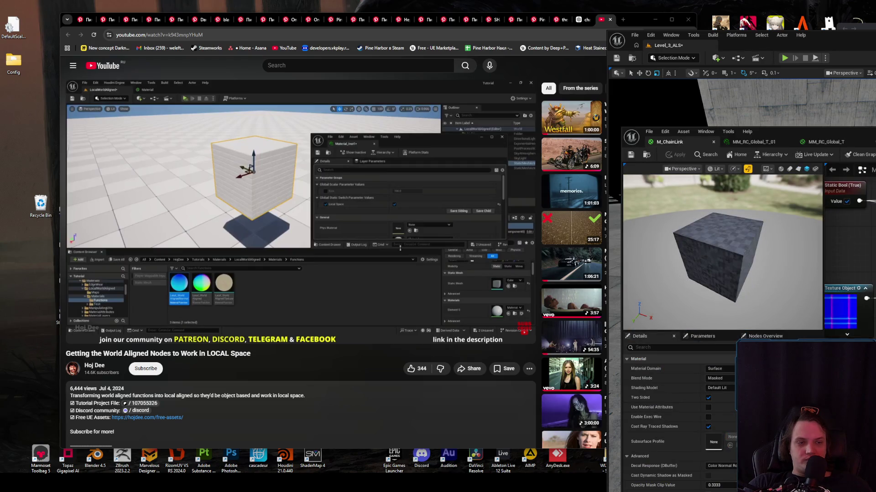
click(871, 256)
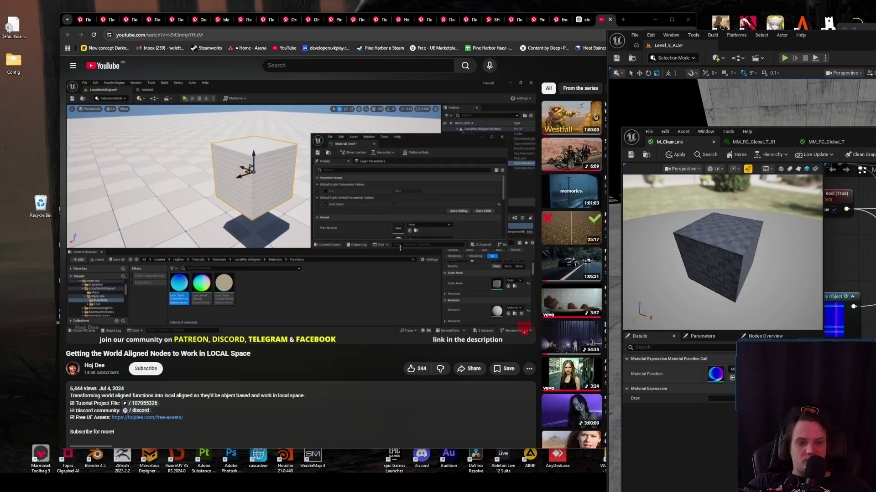
key(ctrl+space)
click(327, 164)
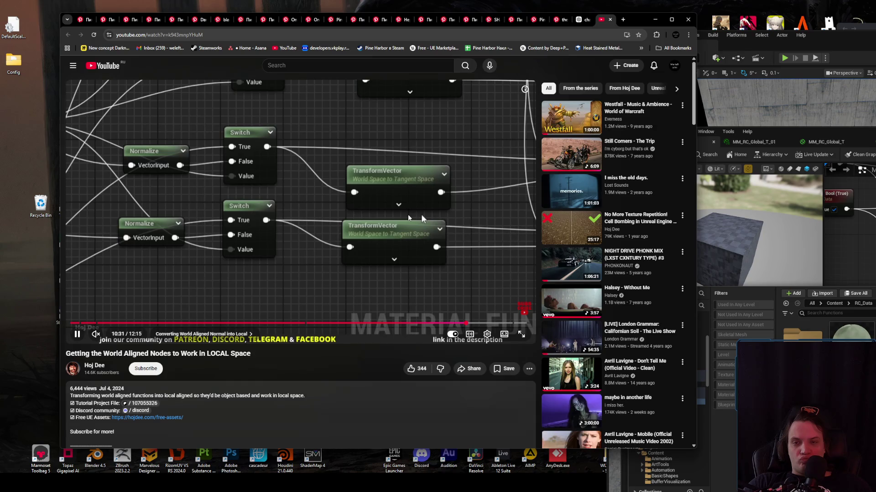
- Turn on the tutorial's subtitles and pan the material graph over to the Normalize nodes
click(469, 334)
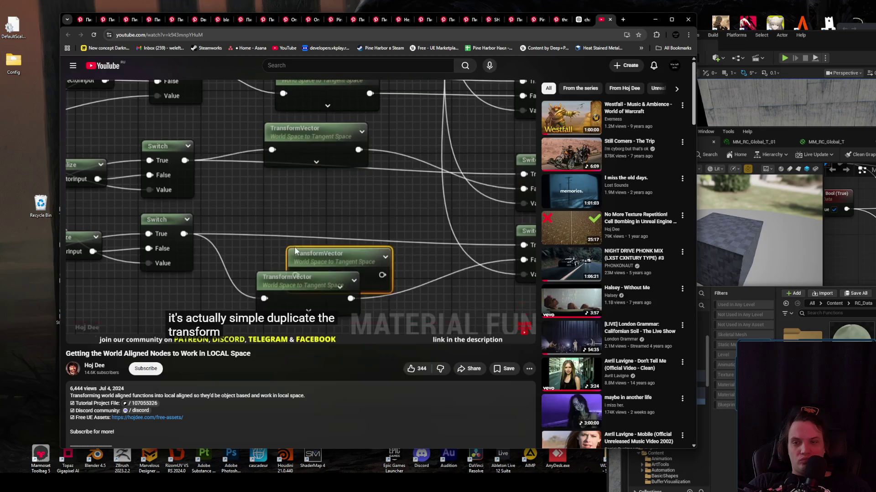
key(alt+Tab)
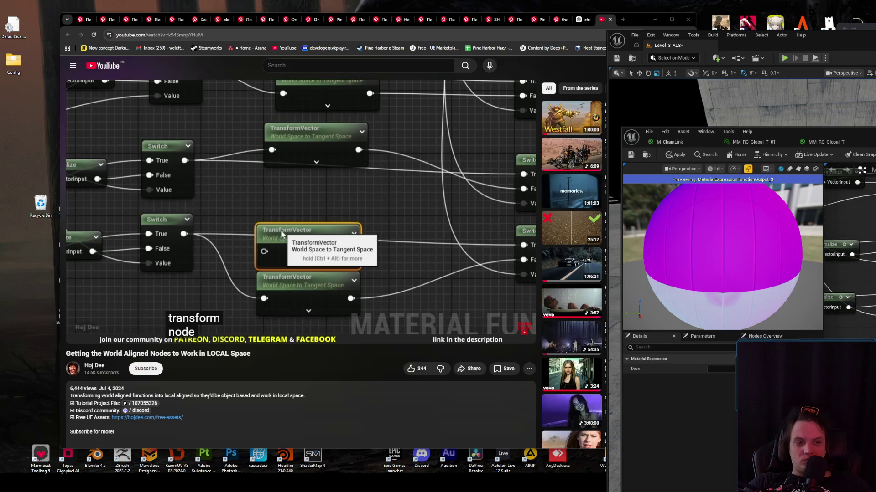
click(449, 259)
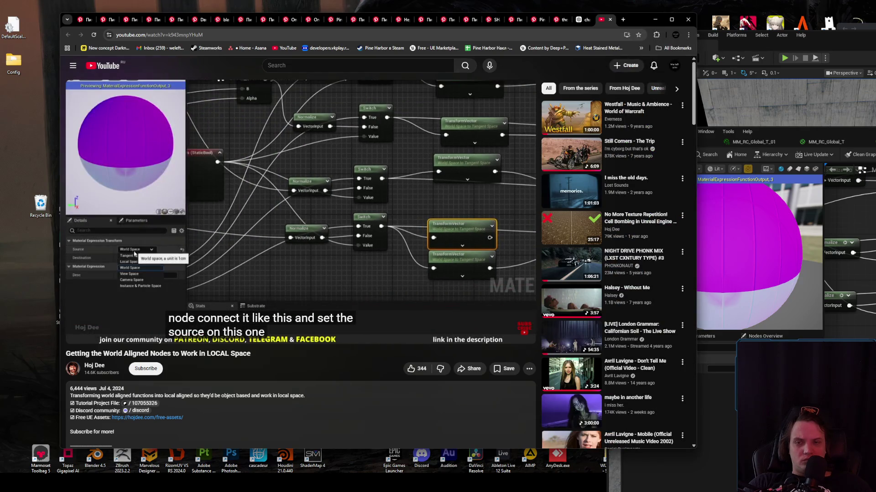
click(449, 263)
key(alt+Tab)
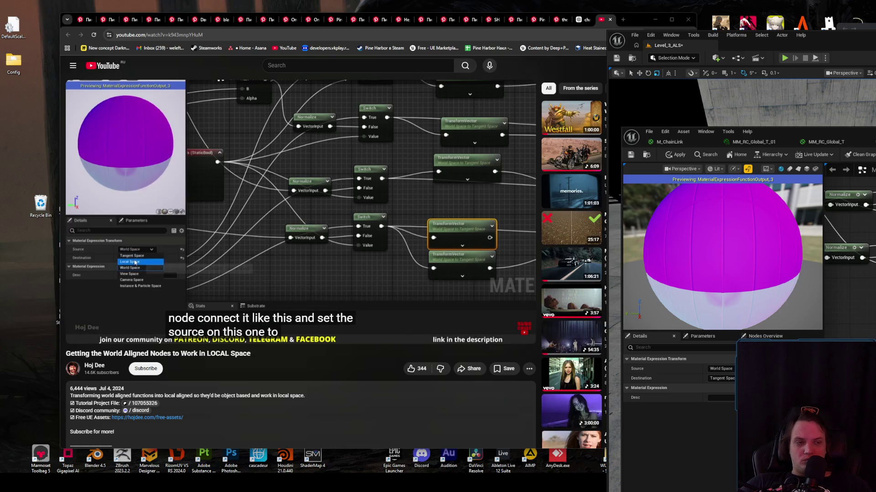
drag(866, 267, 875, 252)
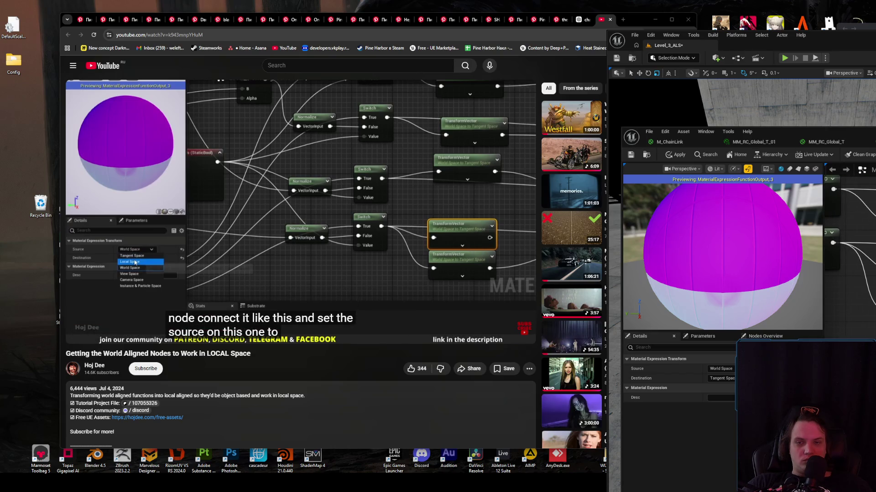
click(422, 243)
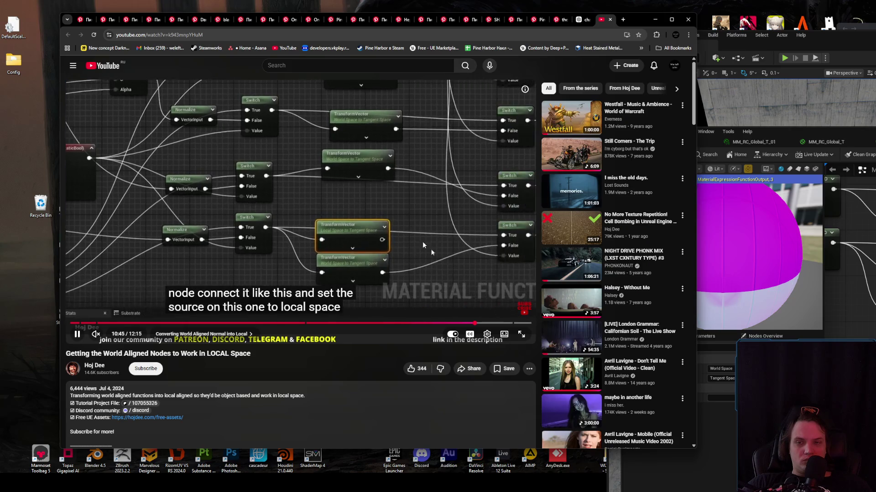
click(375, 229)
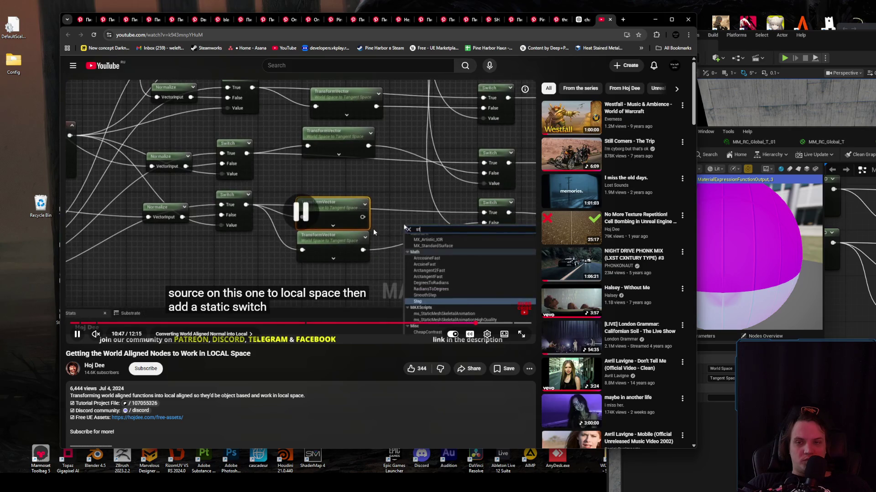
- Set the TransformVector node's source to Local Space and add a Static Switch node
click(774, 274)
click(720, 368)
click(720, 383)
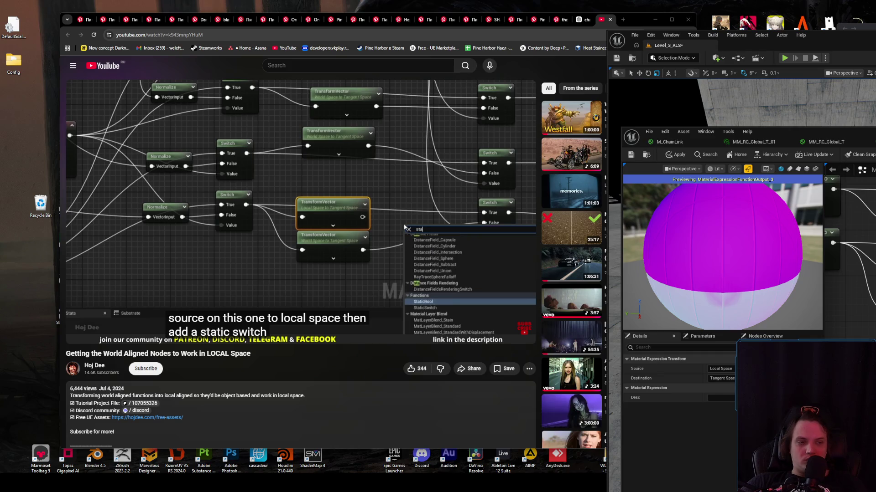
key(Return)
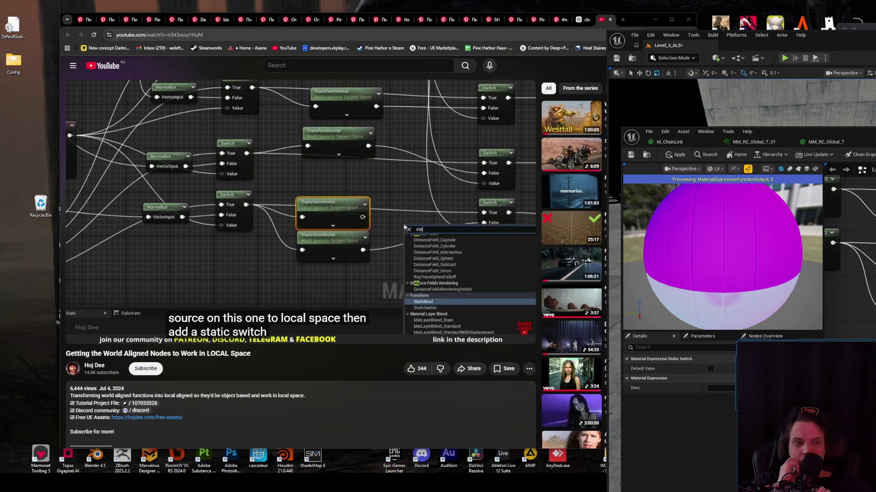
click(275, 210)
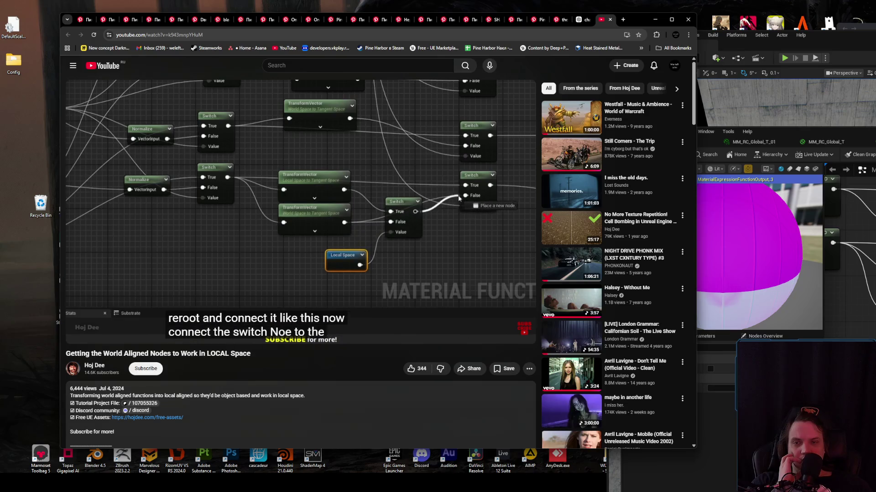
key(alt+Tab)
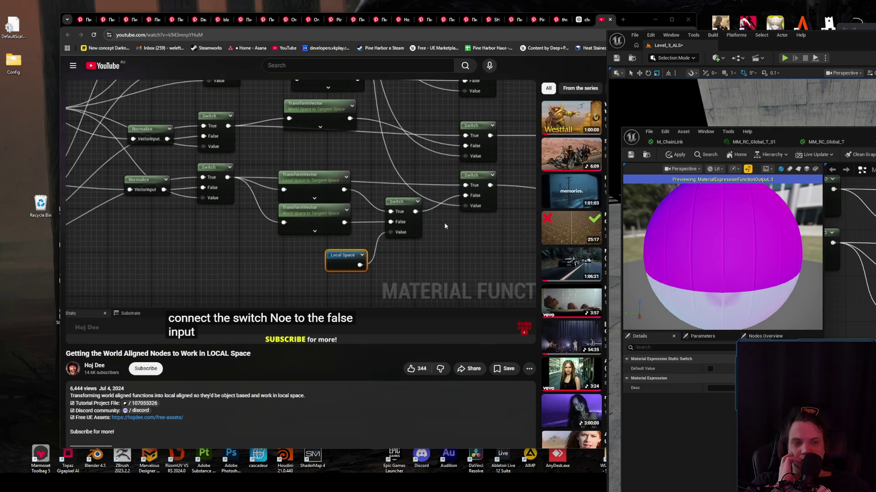
scroll(849, 264, down, 5)
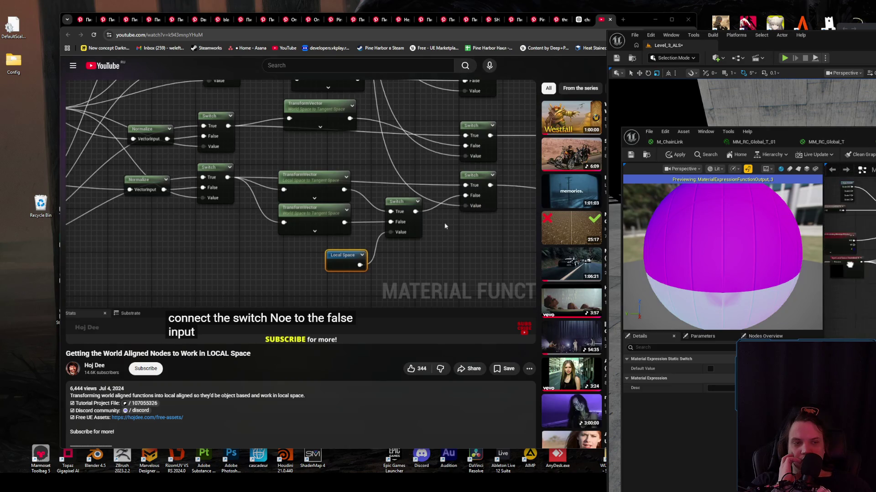
scroll(851, 267, up, 5)
mouse_move(866, 260)
mouse_down()
mouse_move(852, 262)
mouse_move(858, 274)
mouse_move(853, 267)
mouse_up()
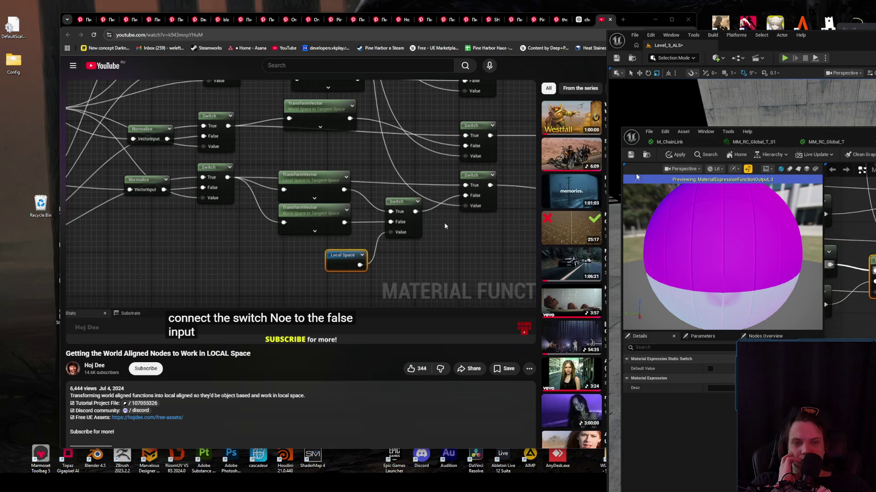
click(463, 226)
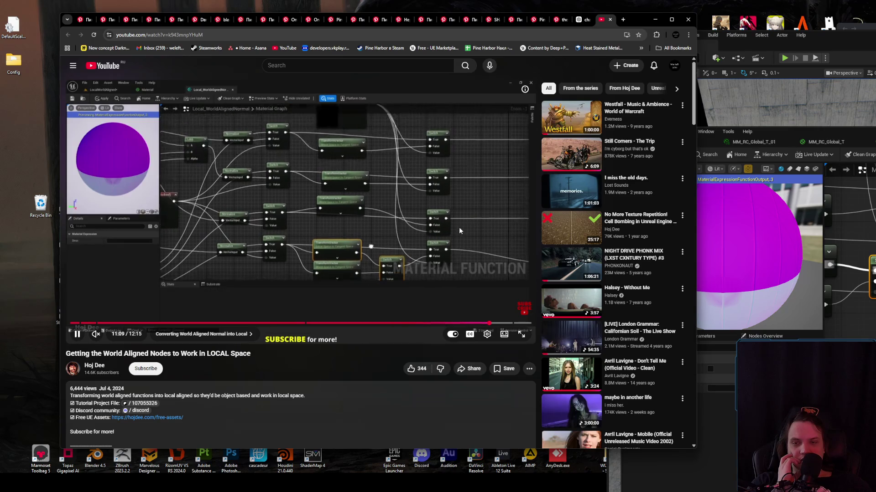
key(alt+Tab)
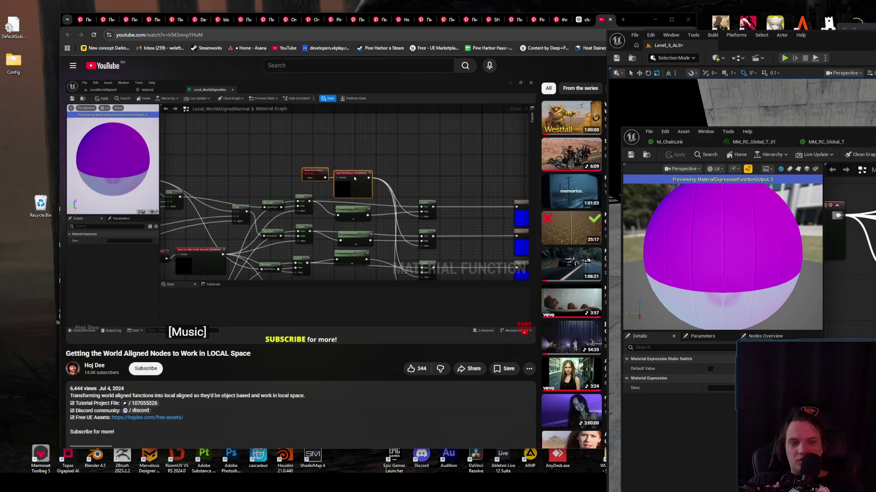
- Paste the copied Static Bool and normal transform nodes into the material function and select the red node
click(838, 215)
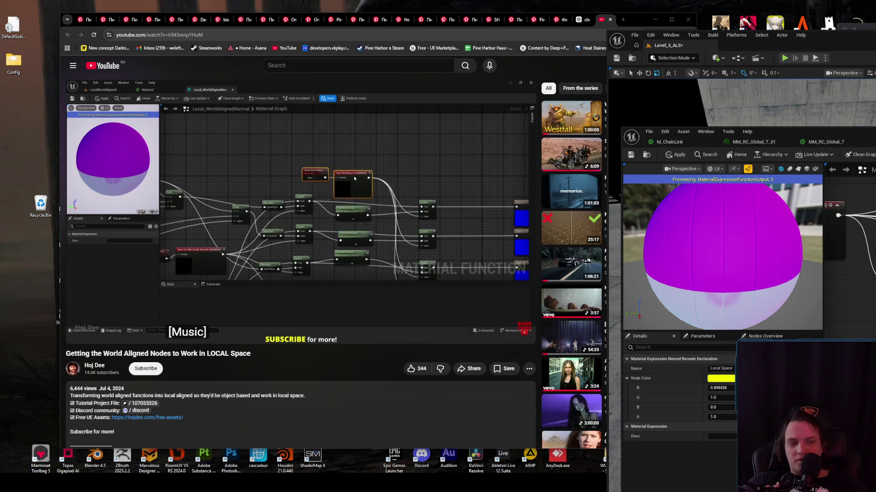
scroll(850, 246, up, 3)
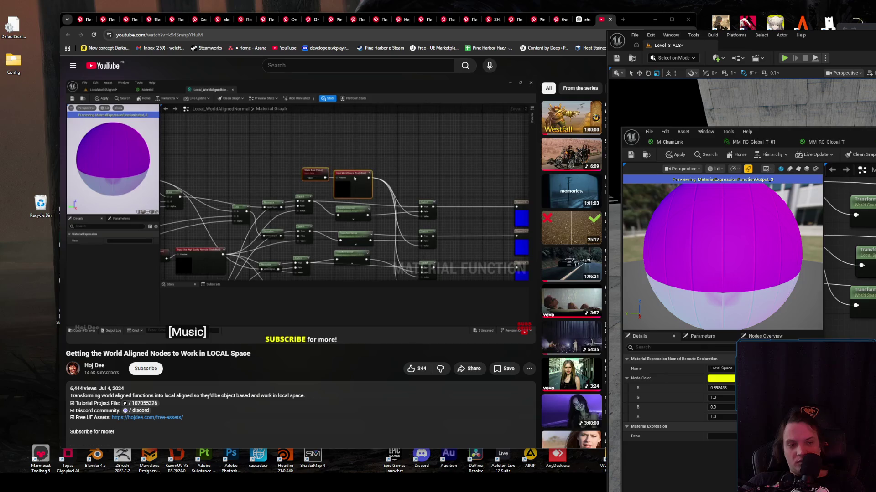
key(Escape)
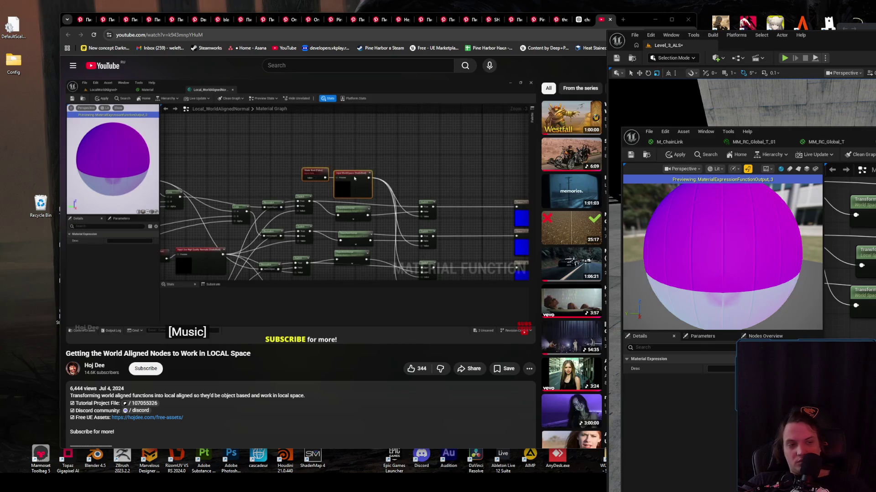
key(ctrl+a)
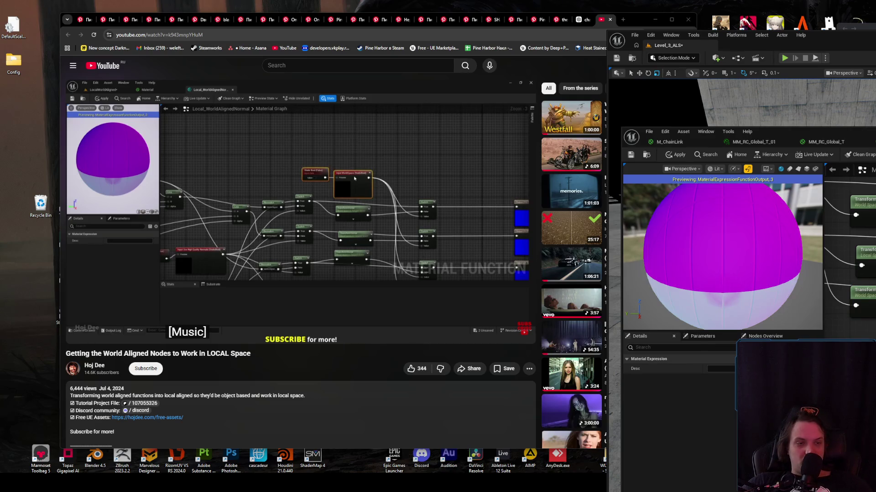
key(ctrl+v)
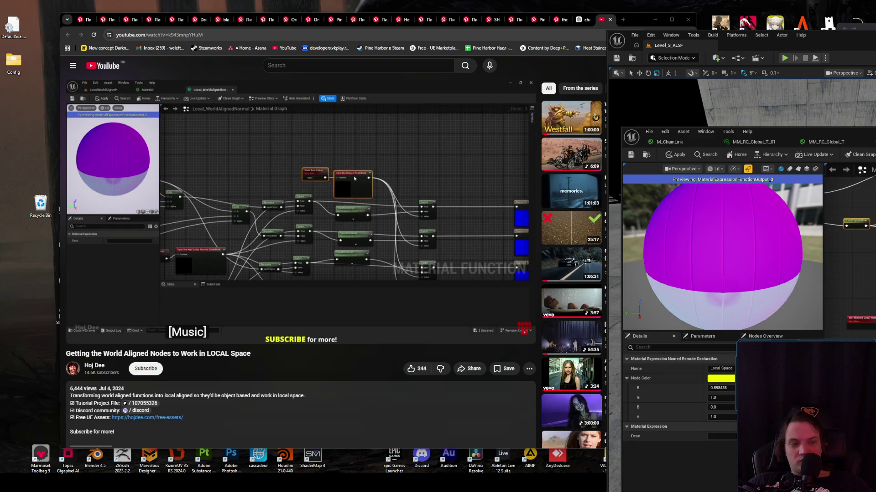
drag(849, 289, 873, 346)
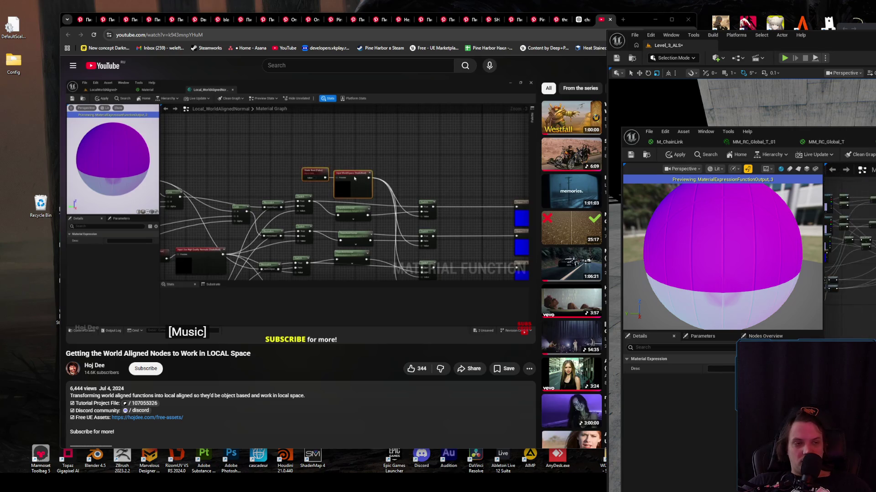
click(414, 275)
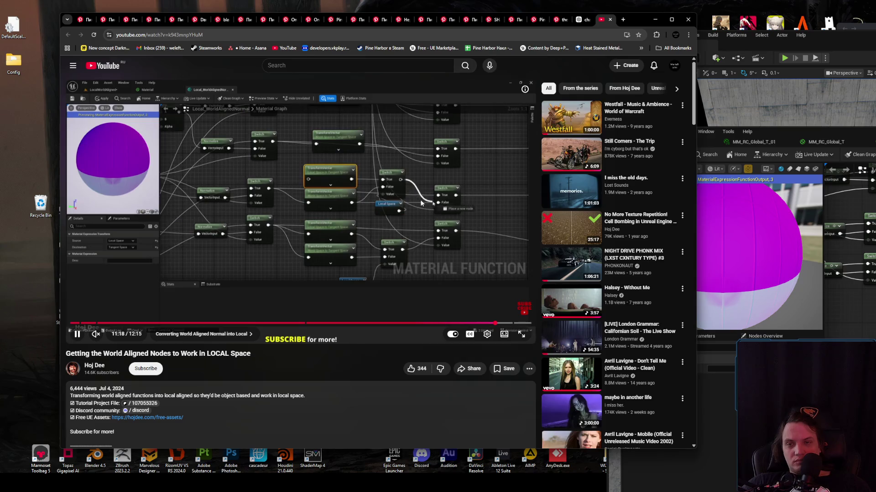
click(420, 203)
key(alt+Tab)
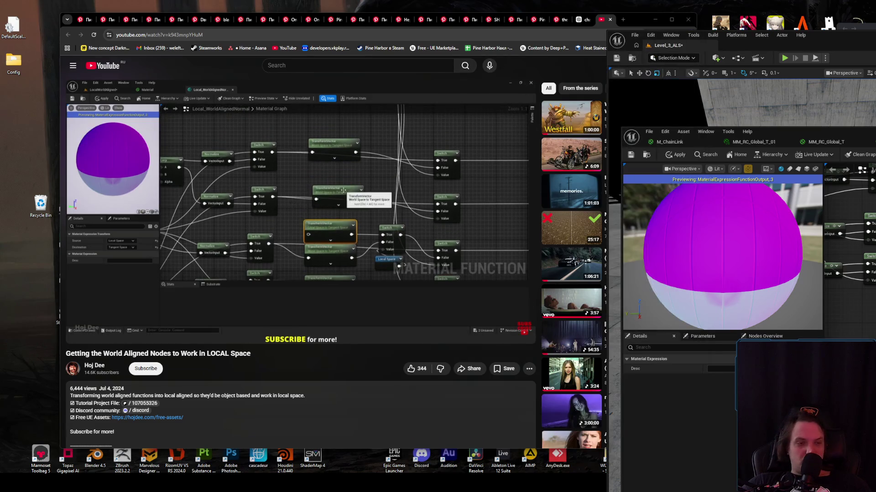
scroll(849, 249, up, 2)
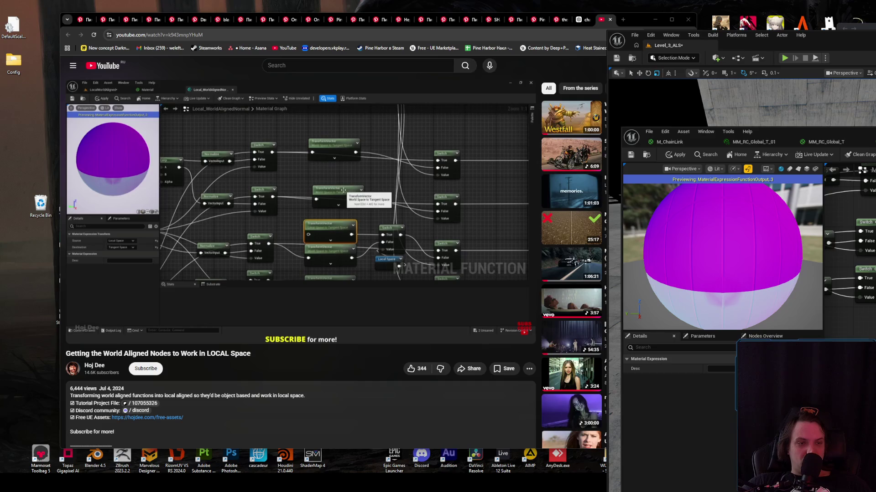
drag(850, 249, 822, 187)
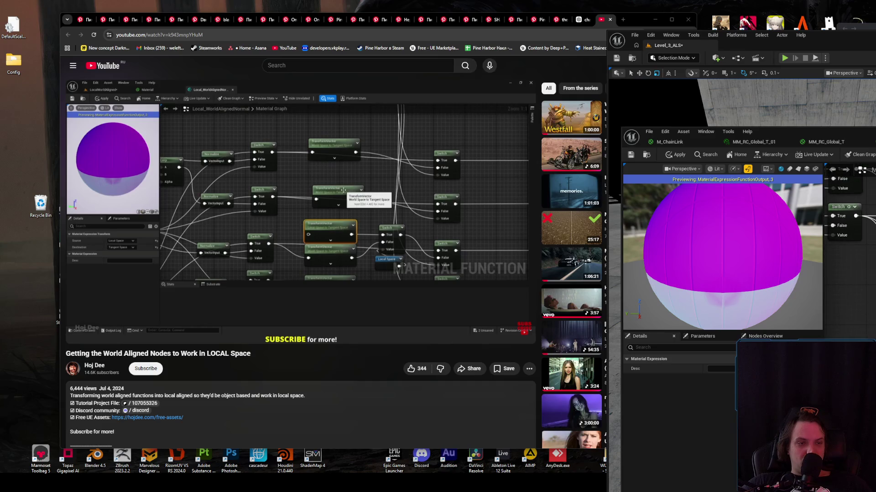
scroll(843, 210, down, 2)
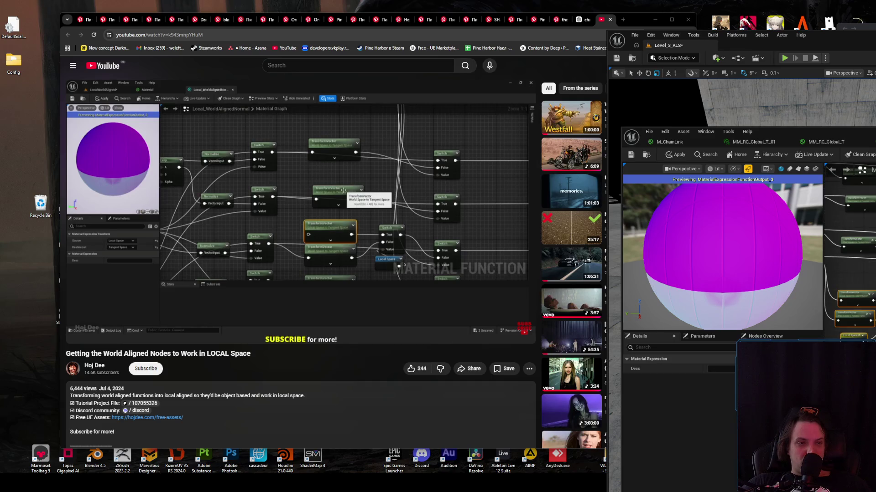
click(848, 265)
click(849, 214)
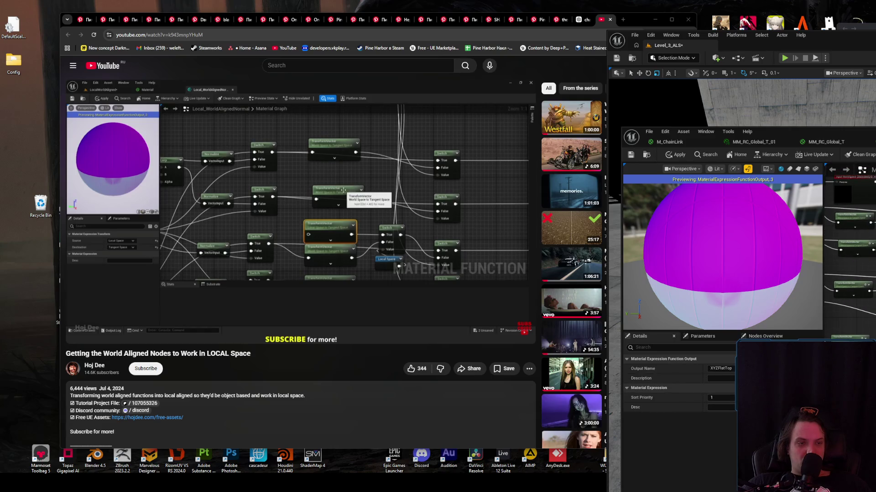
mouse_move(835, 255)
mouse_down()
mouse_move(871, 246)
mouse_move(821, 201)
mouse_move(853, 236)
mouse_move(858, 303)
mouse_up()
click(848, 237)
click(850, 233)
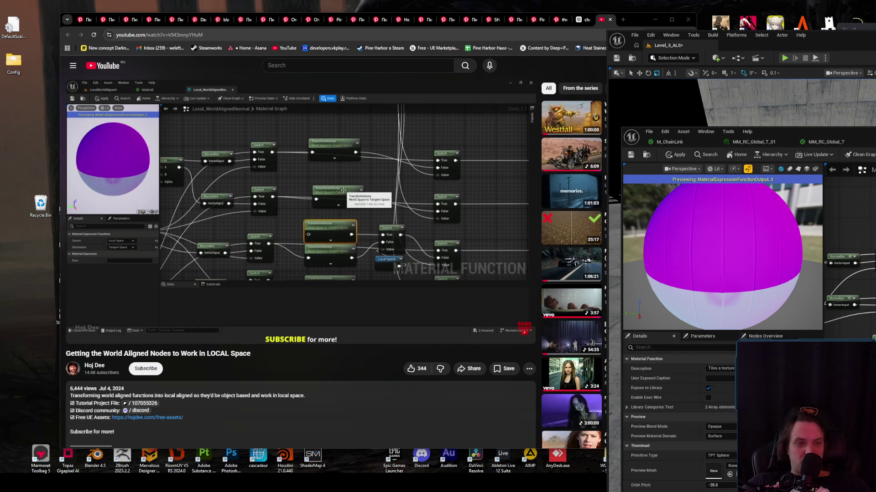
click(844, 301)
drag(853, 274, 862, 224)
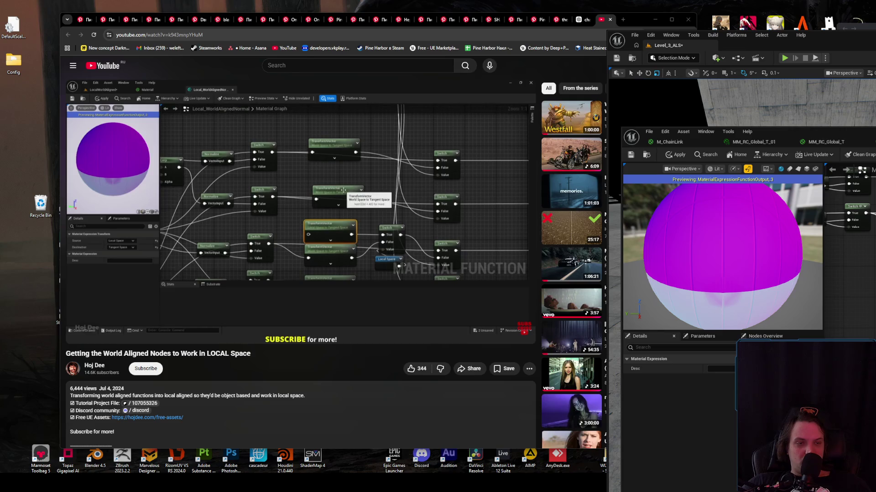
drag(848, 274, 851, 284)
click(851, 292)
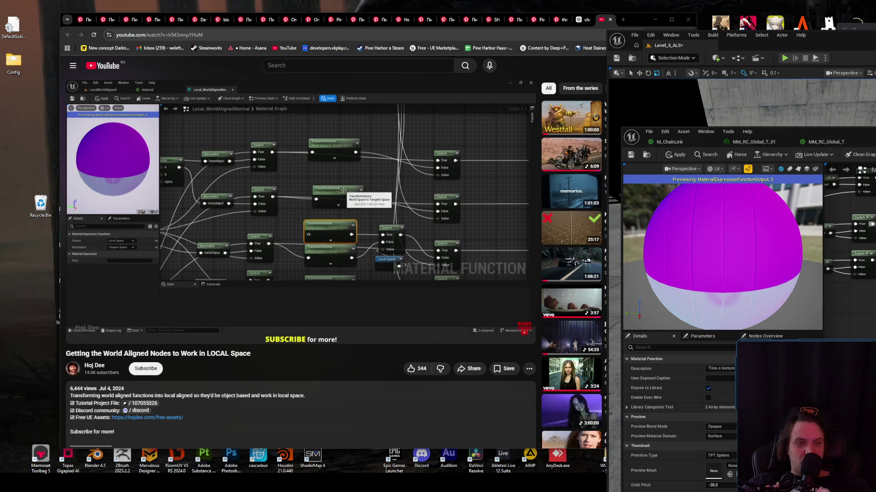
click(861, 228)
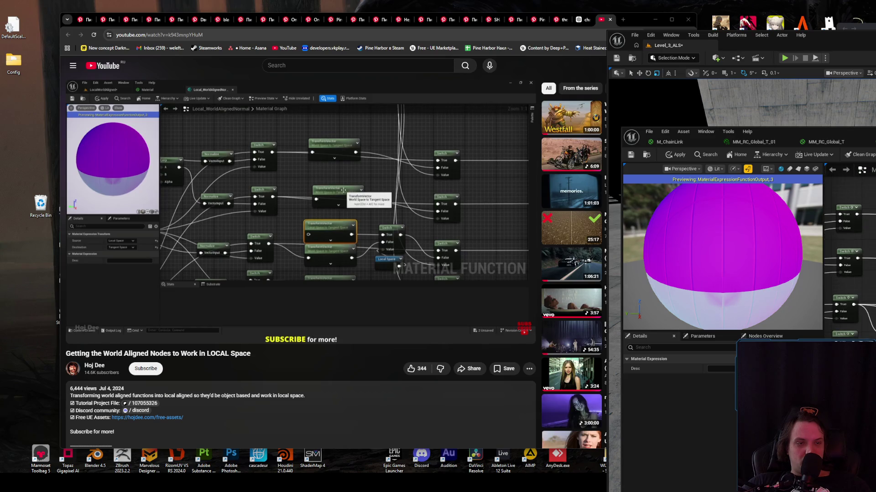
scroll(853, 265, up, 1)
drag(848, 237, 869, 301)
mouse_move(861, 195)
mouse_down()
mouse_move(857, 228)
mouse_move(864, 182)
mouse_up()
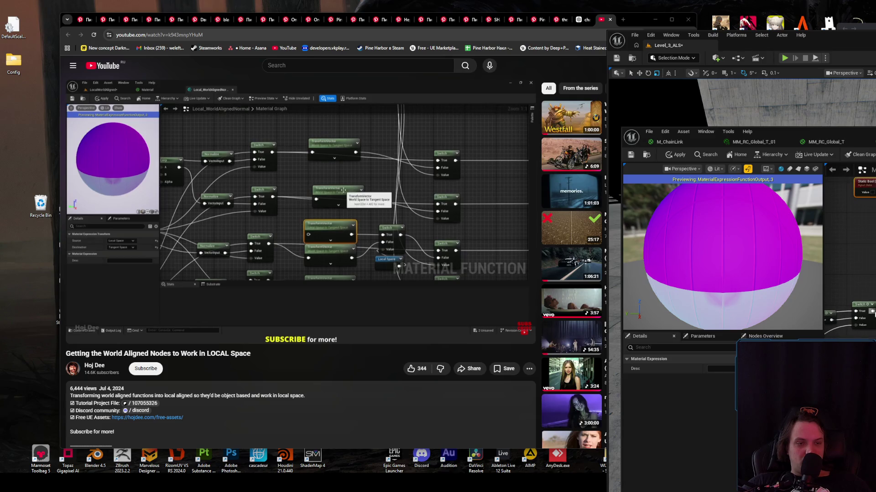
click(867, 255)
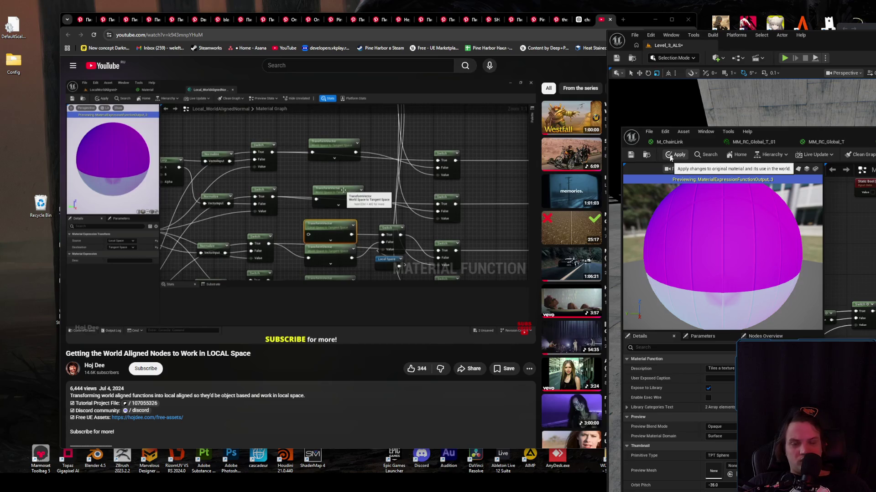
click(488, 196)
click(488, 196)
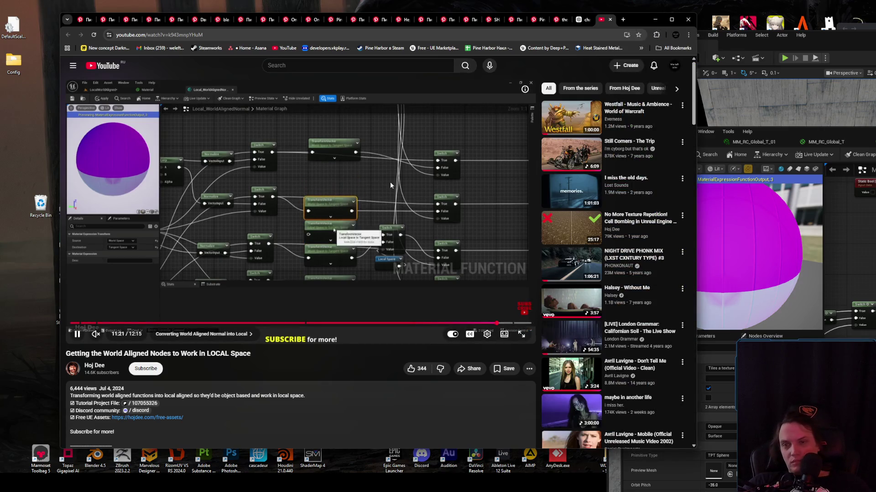
- Skip the tutorial ahead ten seconds and apply the material function changes
key(l)
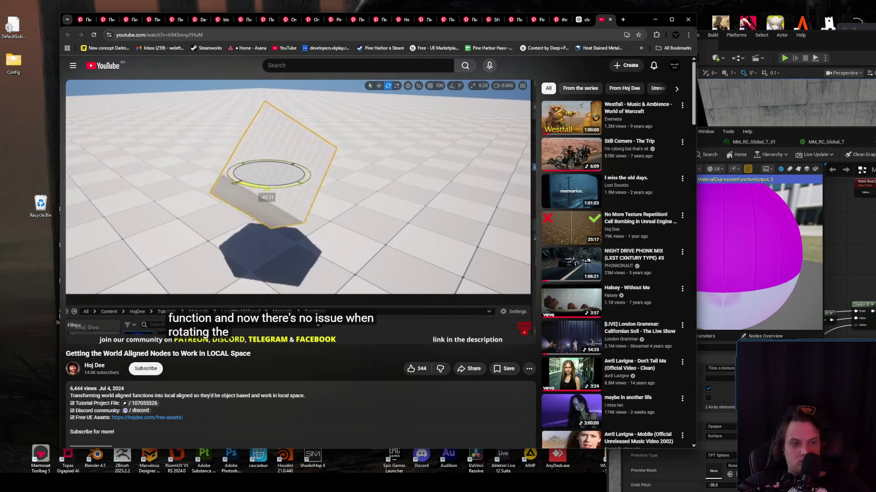
click(709, 156)
click(671, 154)
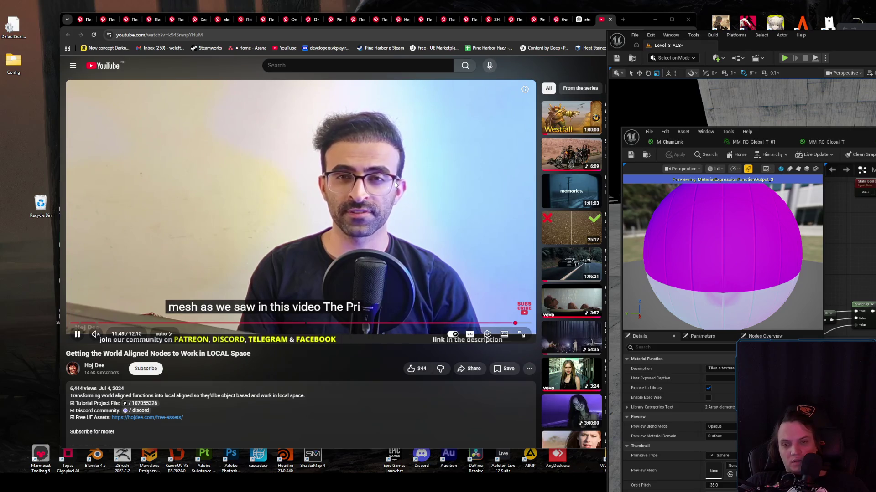
- Pause the tutorial and scroll down to its description and comments
click(411, 181)
click(411, 181)
key(Right)
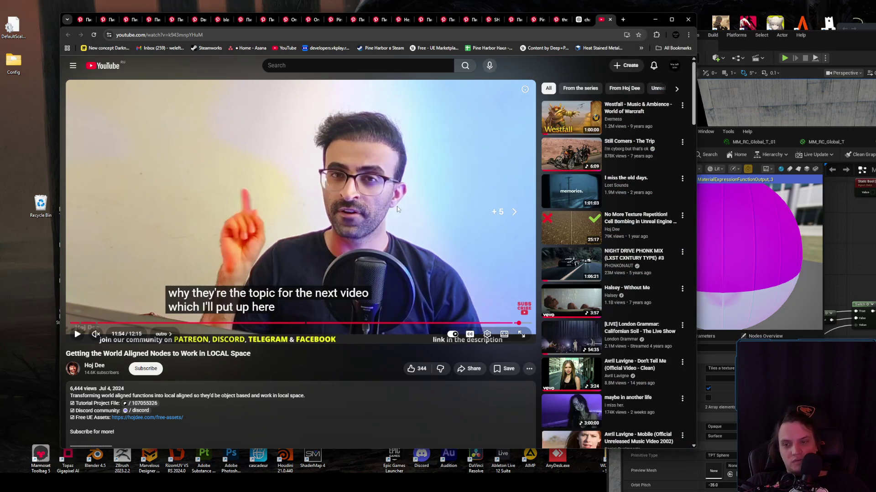
scroll(396, 206, down, 3)
scroll(215, 287, down, 15)
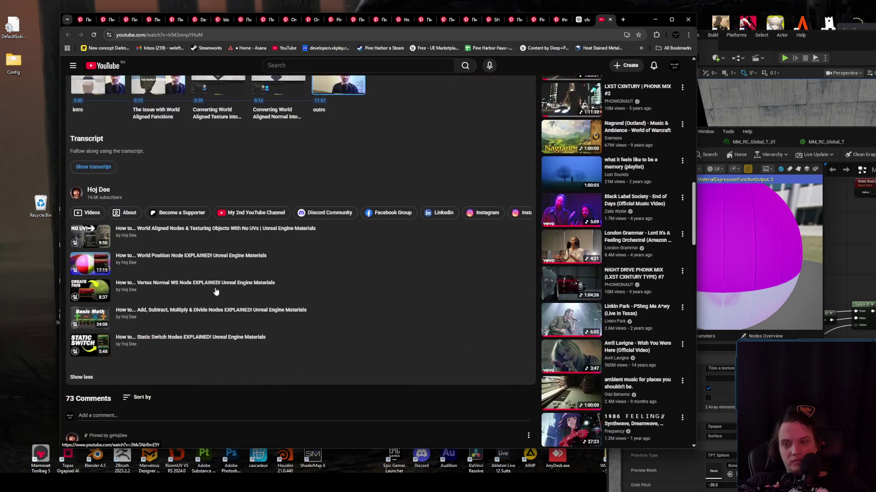
- Open 'Local Tri Planar Normal Issue When Scaling [FIXED]' from the pinned comment and pause it near 0:49
click(226, 240)
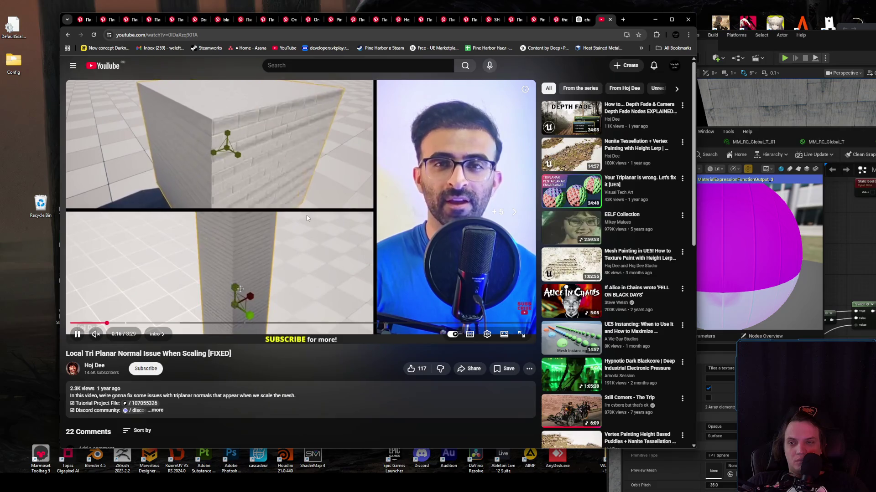
key(l)
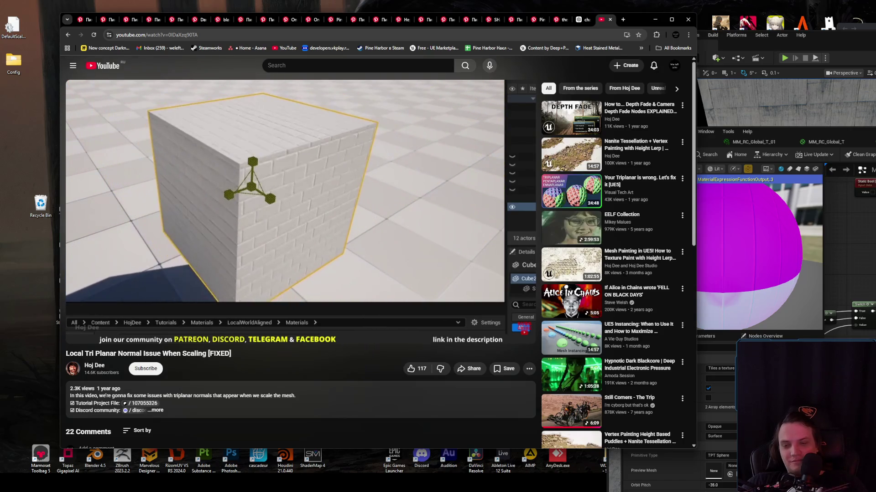
mouse_move(309, 185)
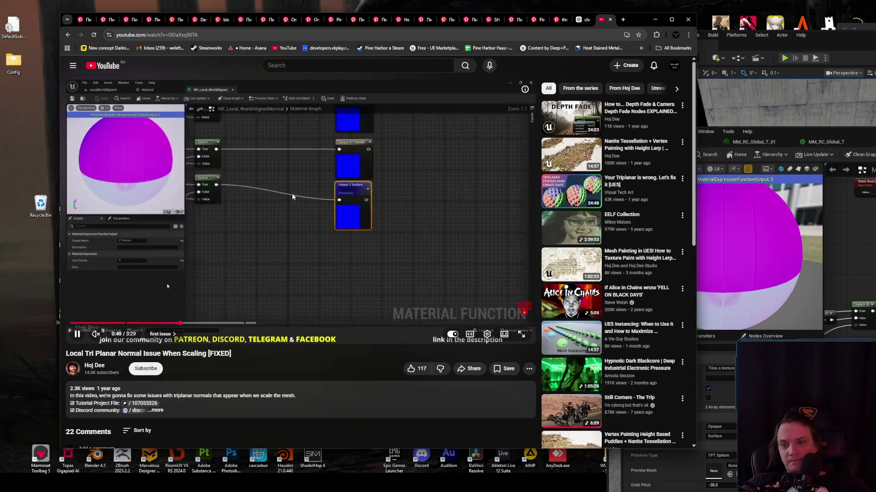
click(326, 200)
key(alt+Tab)
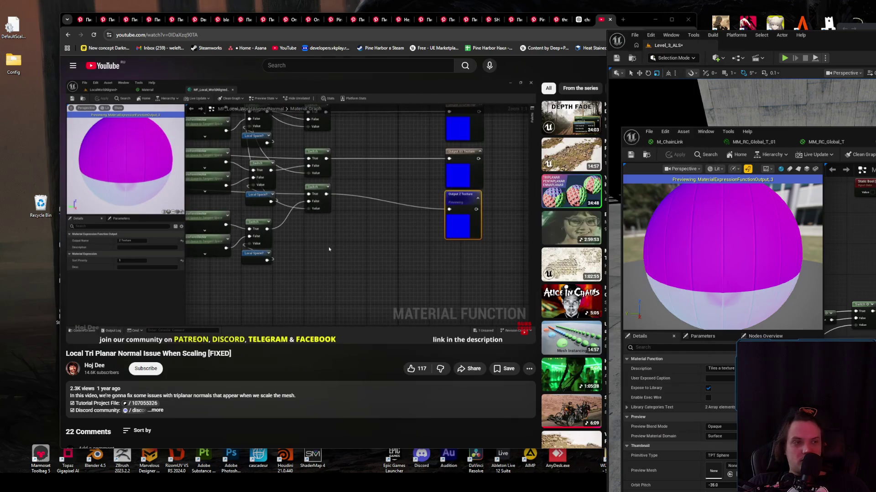